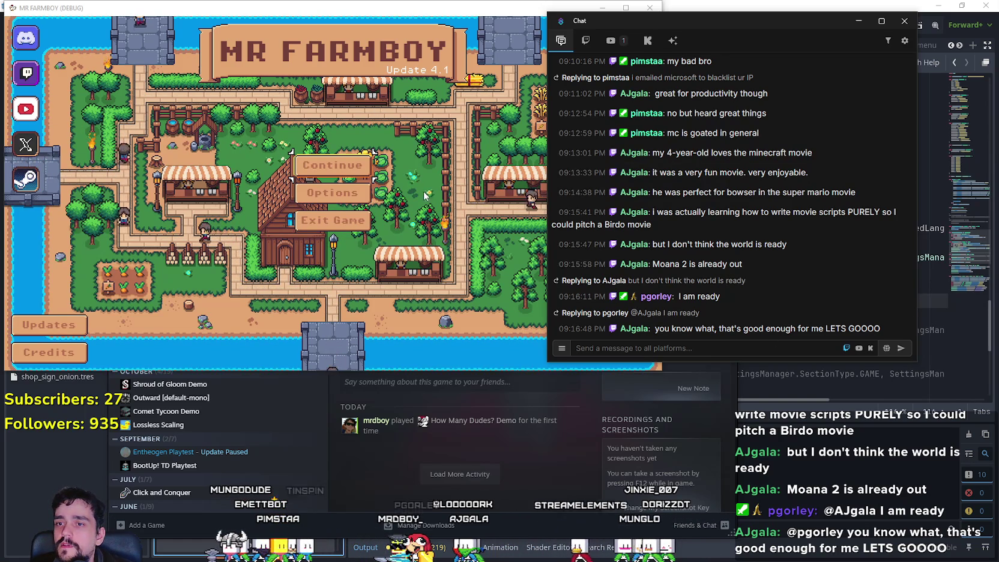
Step: Exit the Mr Farmboy debug run, hide the chat window, and return to the Godot editor
{"action": "left_click", "coordinate": [332, 220]}
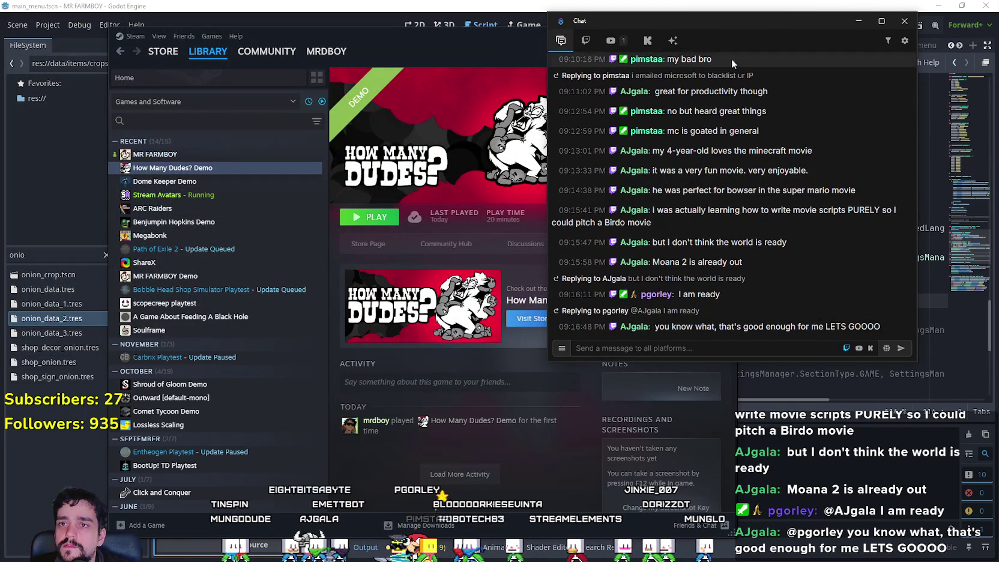
{"action": "key", "text": "super+shift+Right"}
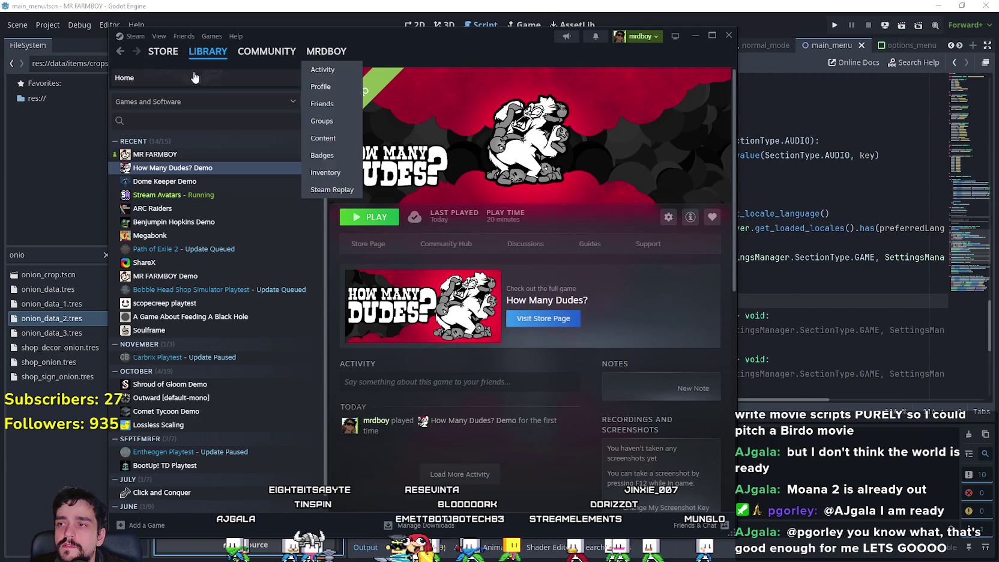
{"action": "left_click", "coordinate": [638, 28]}
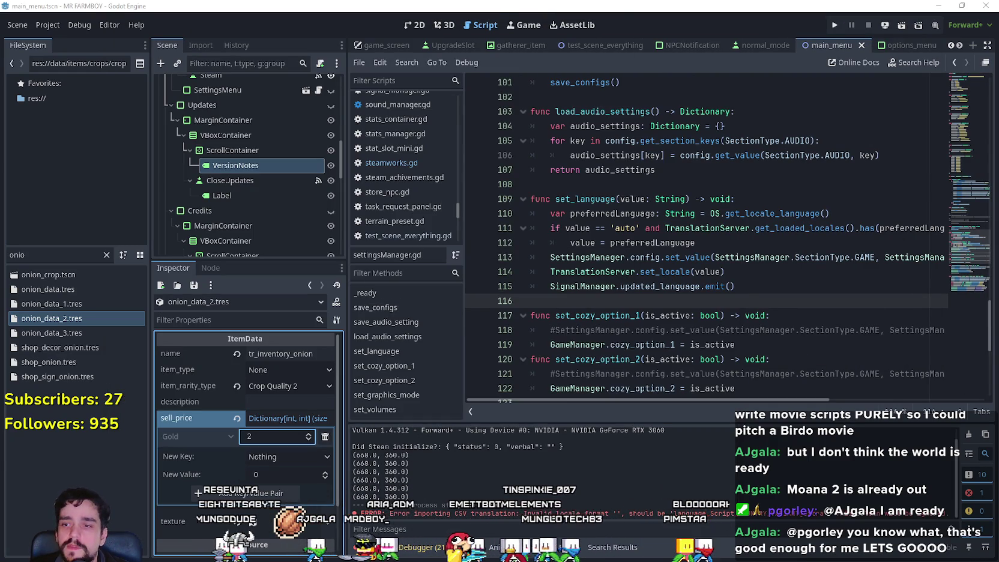
Step: Clear the 'onio' FileSystem filter to show all files, then open the options_menu scene
{"action": "left_click", "coordinate": [675, 528]}
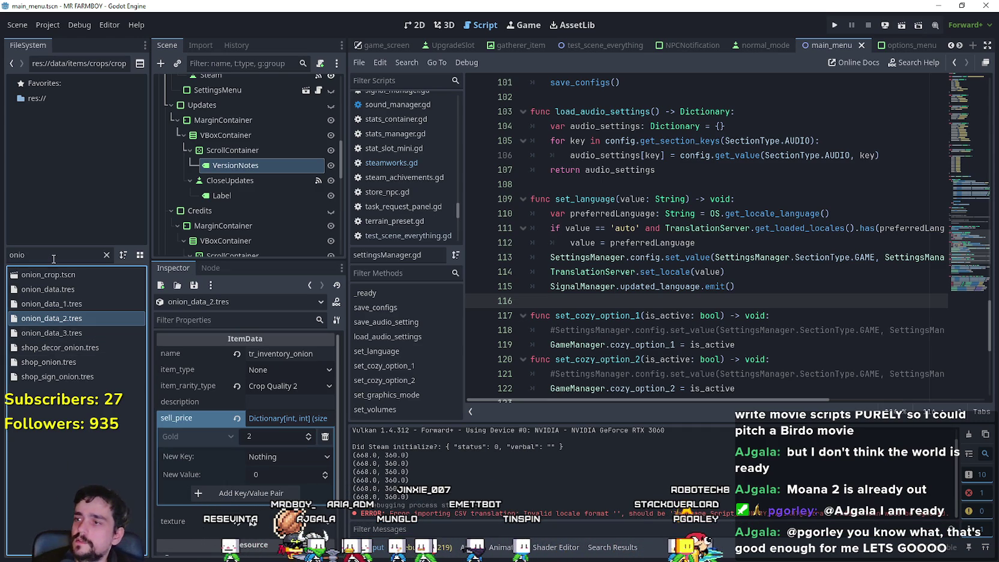
{"action": "left_click_drag", "start_coordinate": [54, 256], "coordinate": [2, 225]}
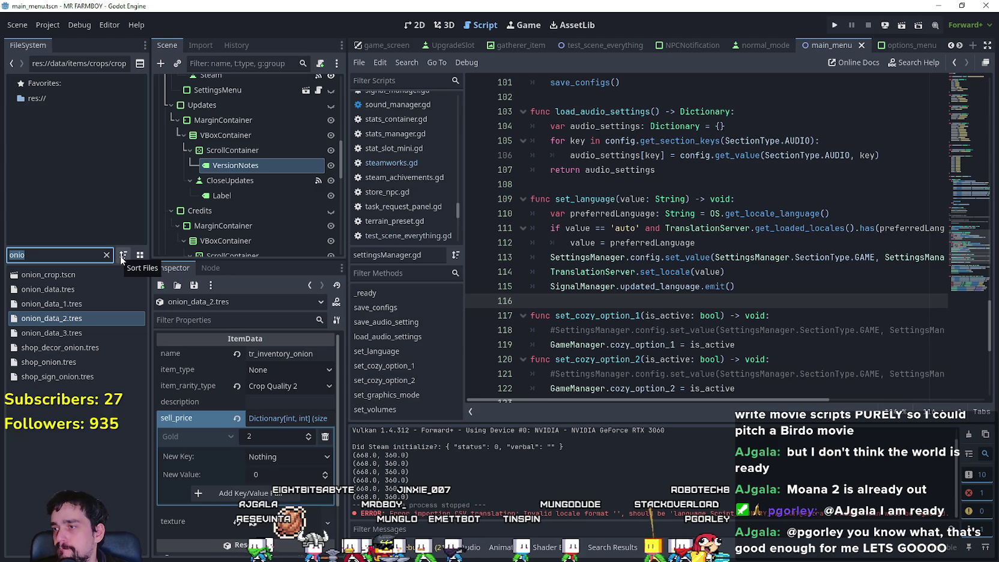
{"action": "key", "text": "BackSpace"}
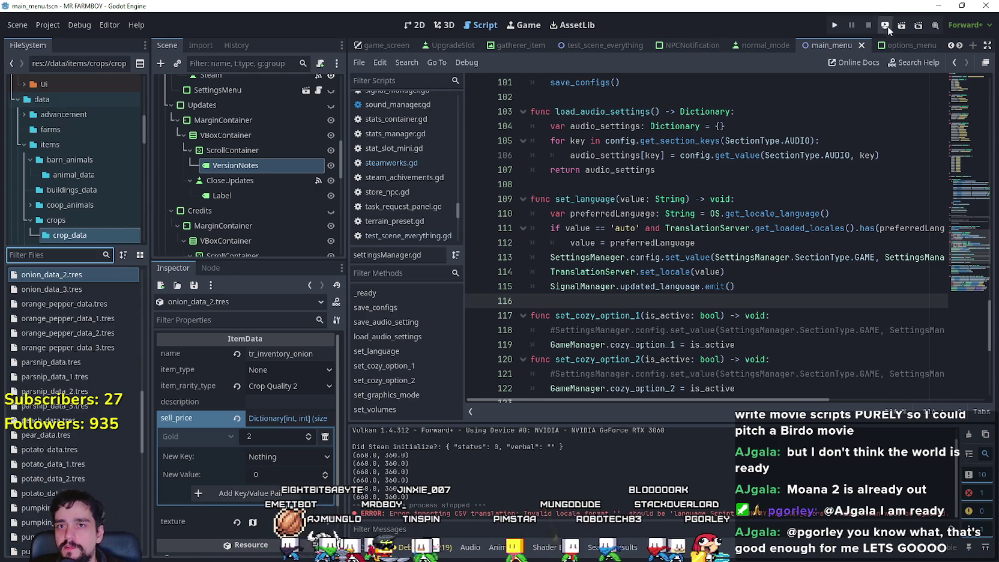
{"action": "left_click", "coordinate": [892, 45]}
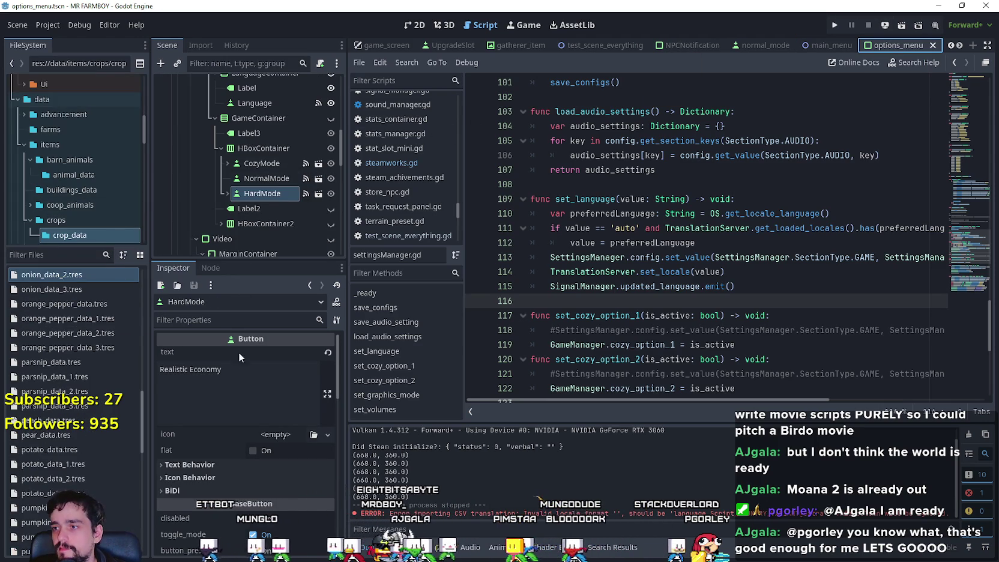
Step: Change the Game Modes heading label text to tr_game_modes
{"action": "left_click", "coordinate": [248, 133]}
{"action": "left_click", "coordinate": [223, 393]}
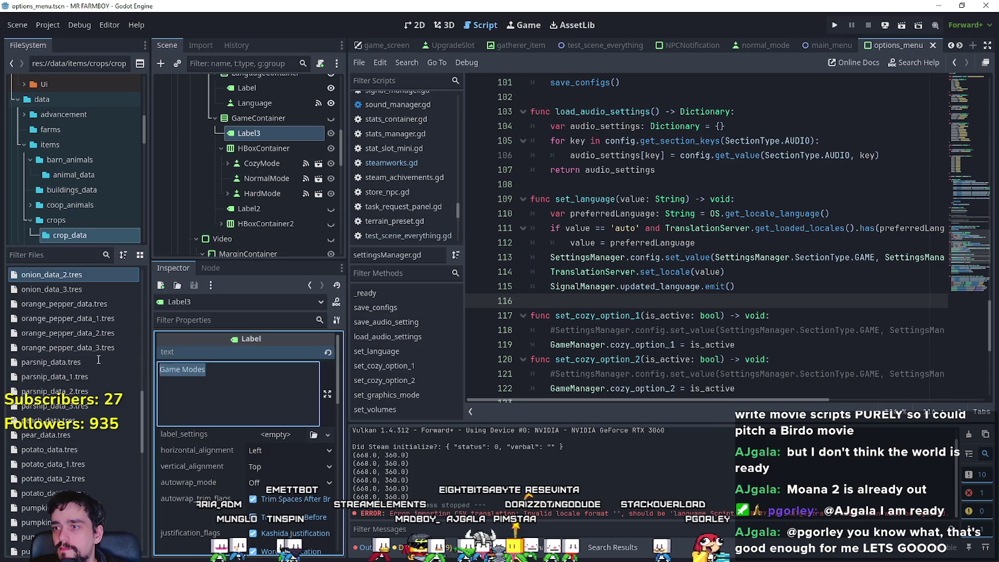
{"action": "type", "text": "tr_game_modes"}
Step: Replace the economy buttons' text with keys, including tr_balanced_economy and tr_realistic_economy
{"action": "left_click", "coordinate": [263, 151]}
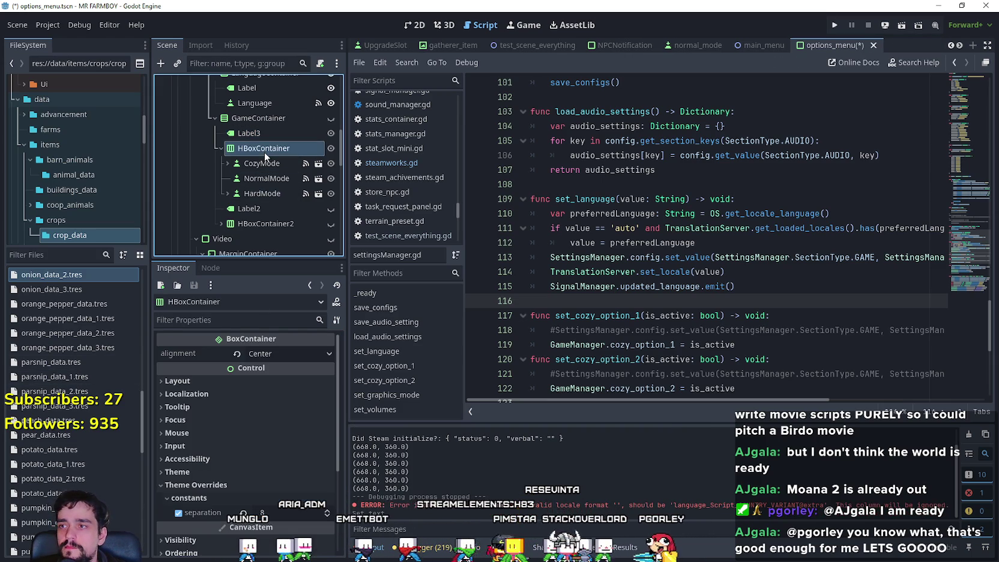
{"action": "left_click", "coordinate": [258, 164]}
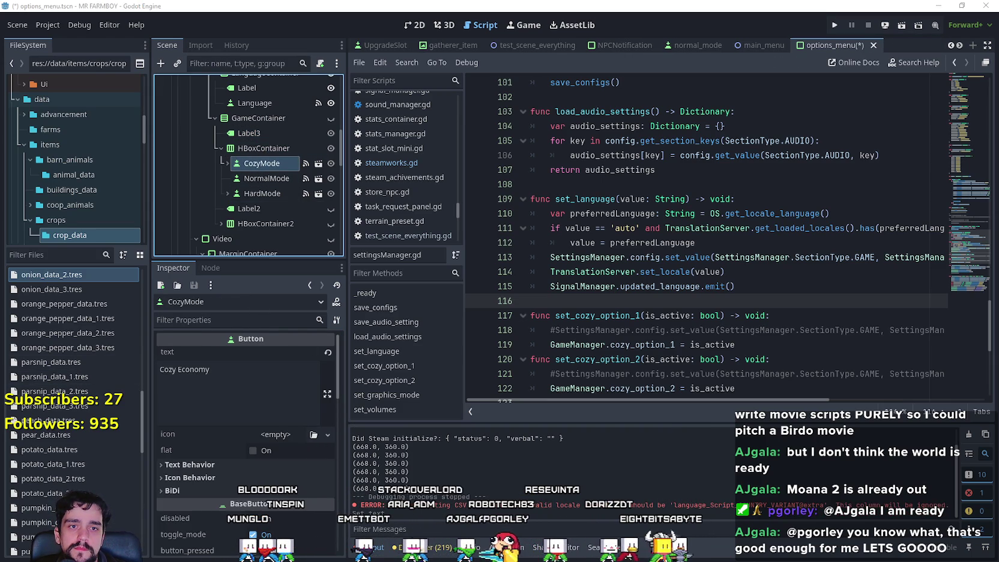
{"action": "left_click", "coordinate": [220, 376]}
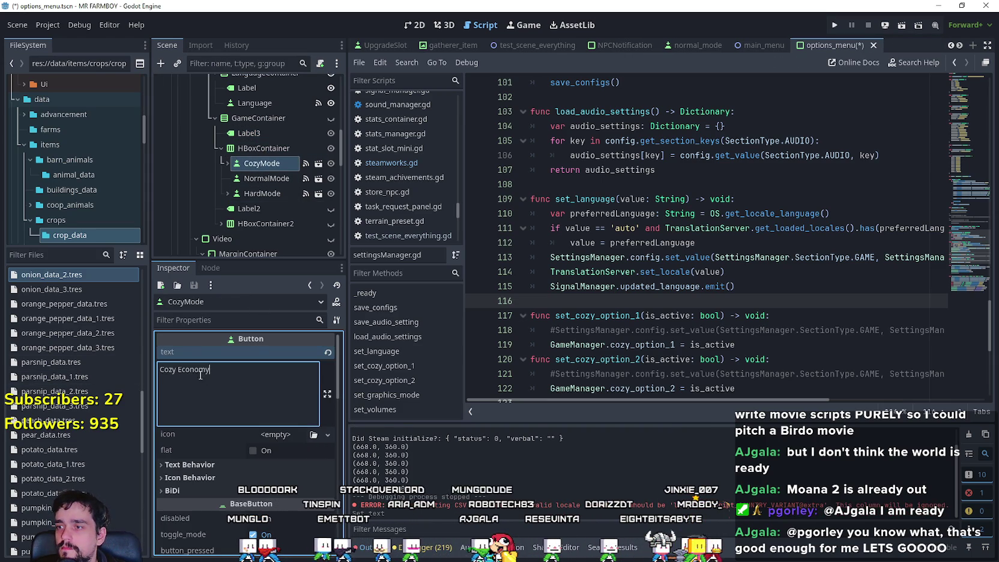
{"action": "left_click", "coordinate": [268, 180]}
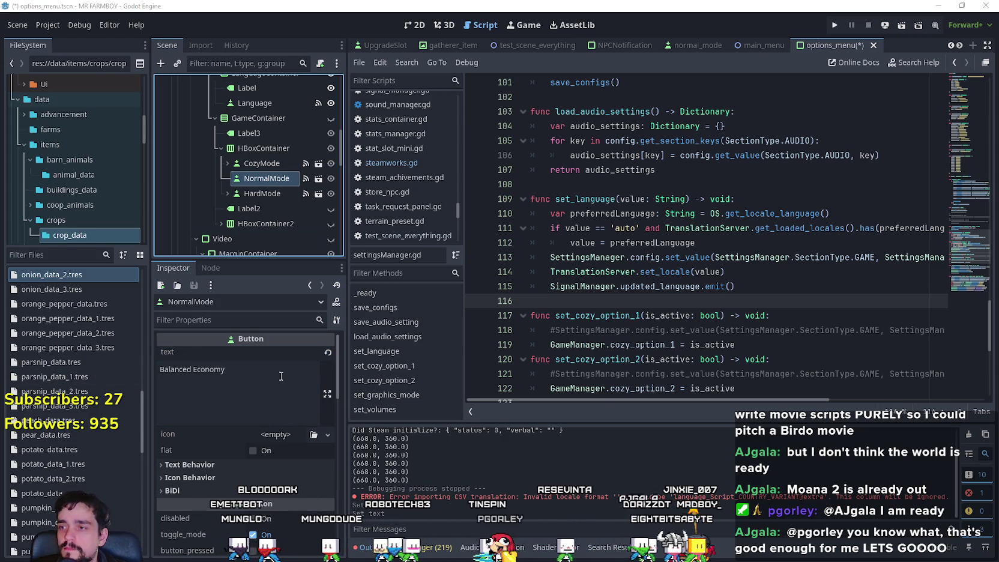
{"action": "left_click", "coordinate": [240, 375]}
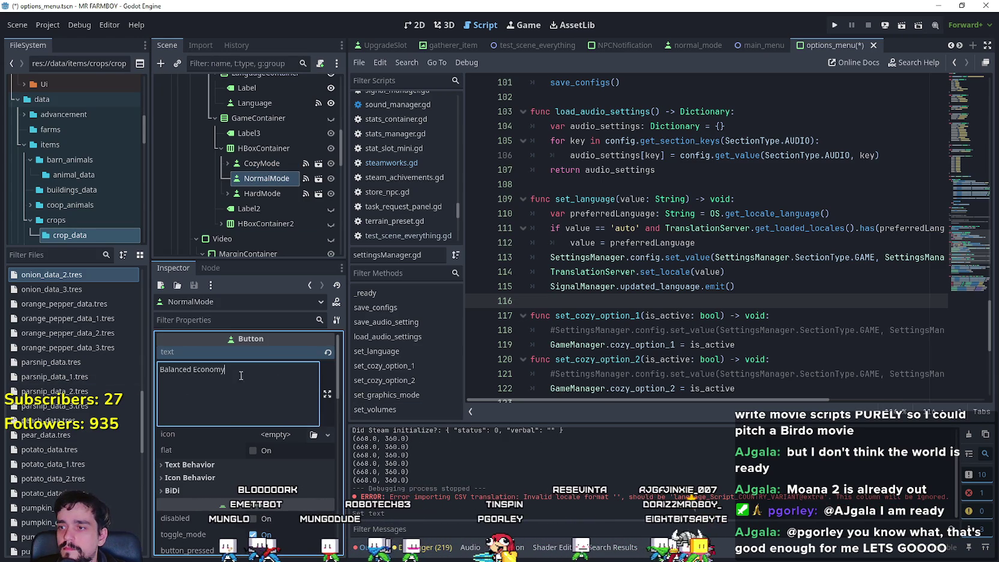
{"action": "left_click", "coordinate": [257, 194]}
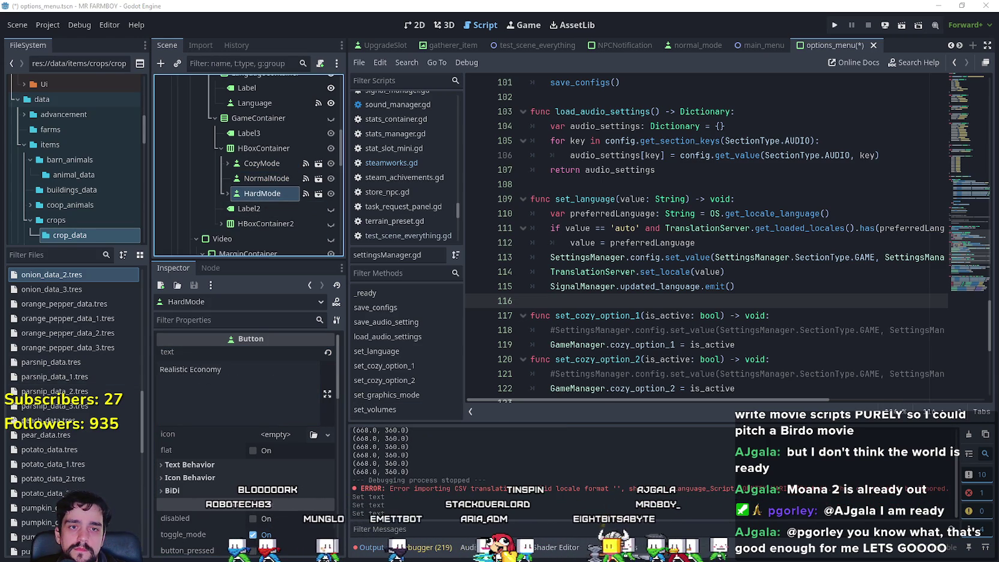
{"action": "left_click", "coordinate": [241, 376]}
{"action": "key", "text": "ctrl+a"}
{"action": "type", "text": "tr_realistic_economy"}
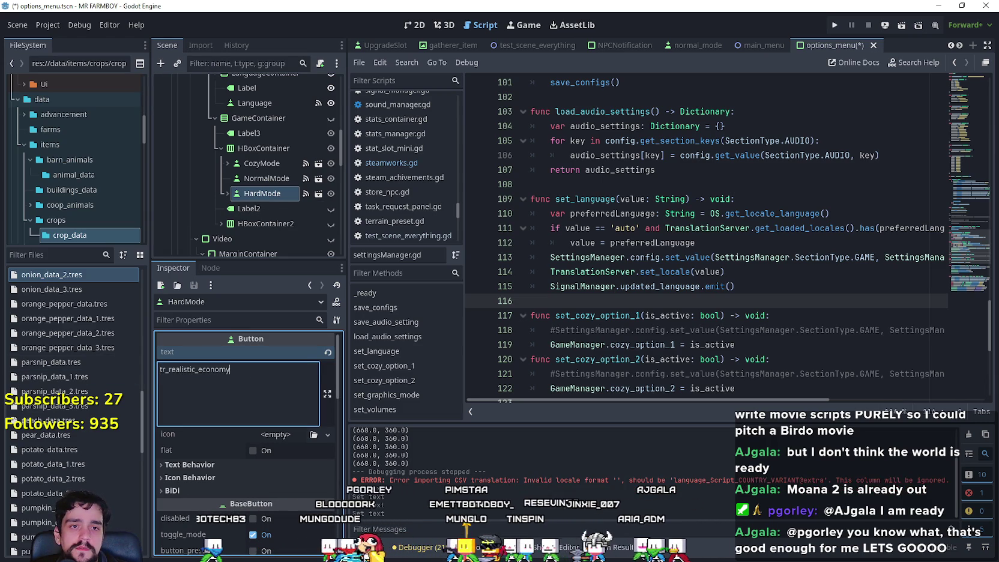
Step: Replace the CozyMode info label text with tr_cozy_economy_info
{"action": "left_click", "coordinate": [229, 195]}
{"action": "left_click", "coordinate": [228, 164]}
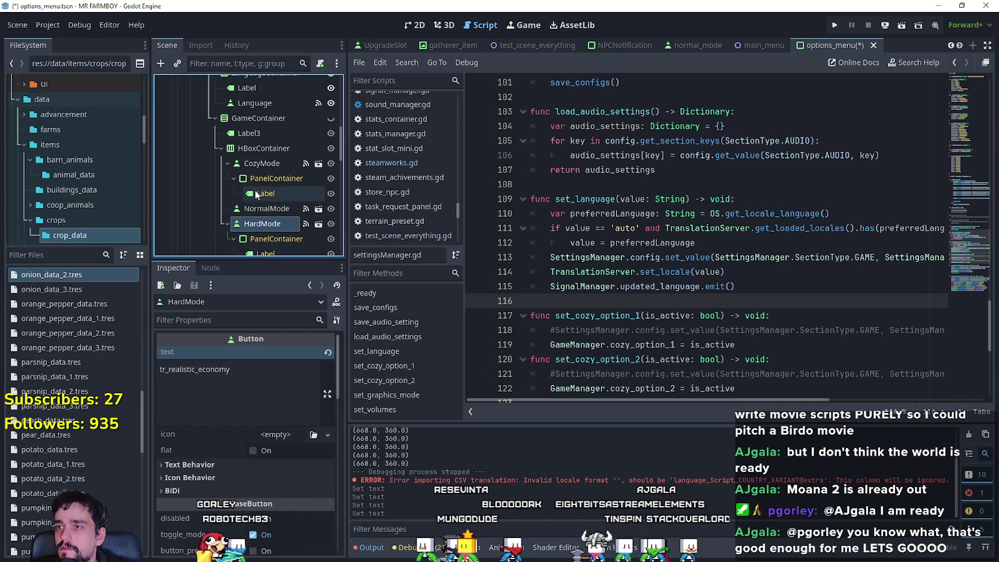
{"action": "left_click", "coordinate": [262, 192]}
{"action": "left_click_drag", "start_coordinate": [276, 385], "coordinate": [133, 362]}
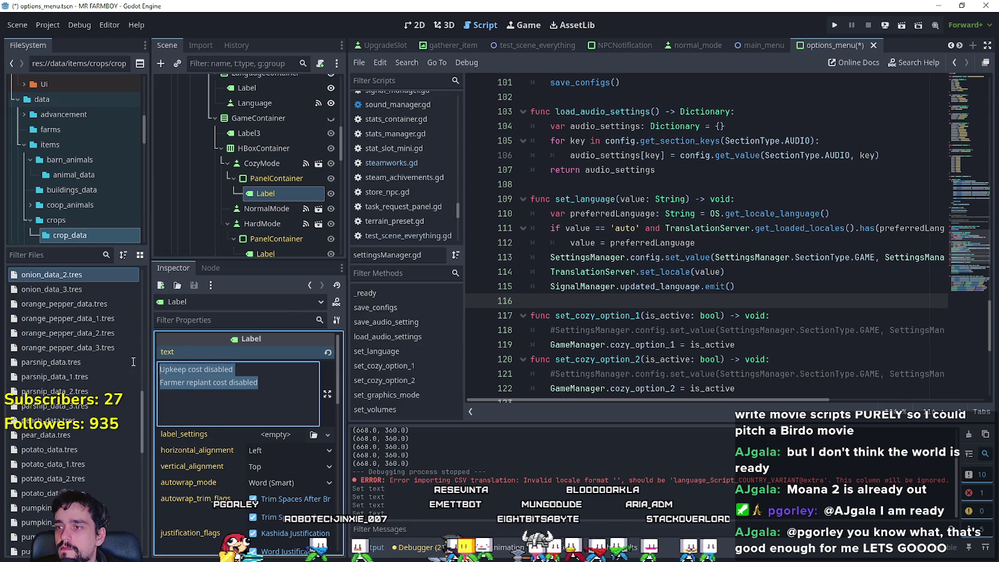
{"action": "type", "text": "tr_cozy_economy_info"}
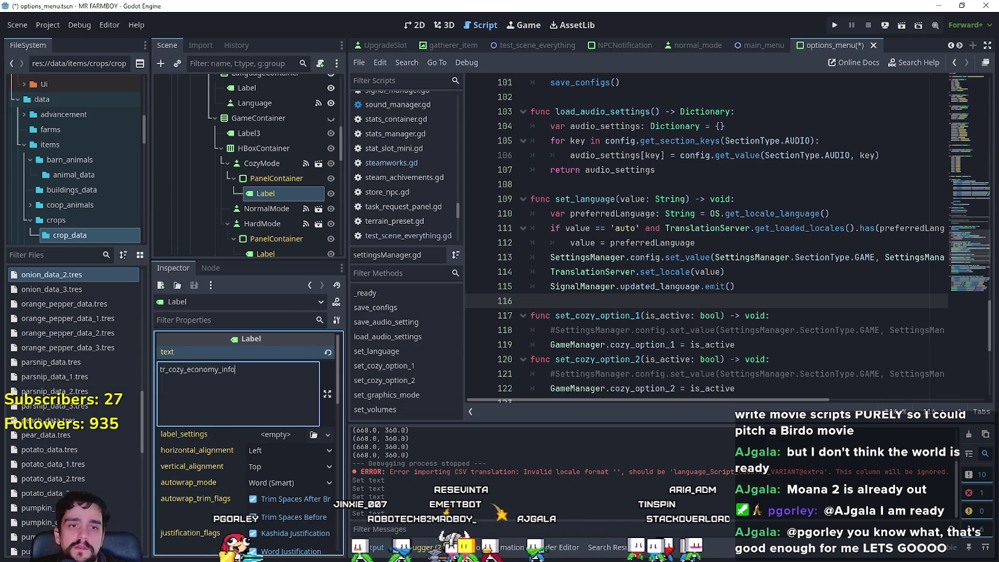
{"action": "left_click", "coordinate": [252, 209]}
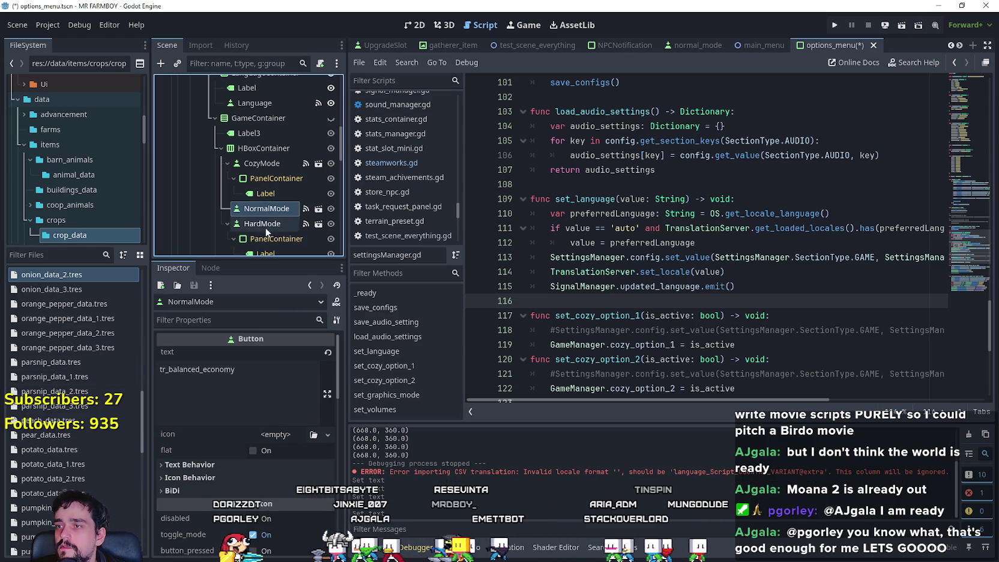
{"action": "left_click", "coordinate": [267, 192]}
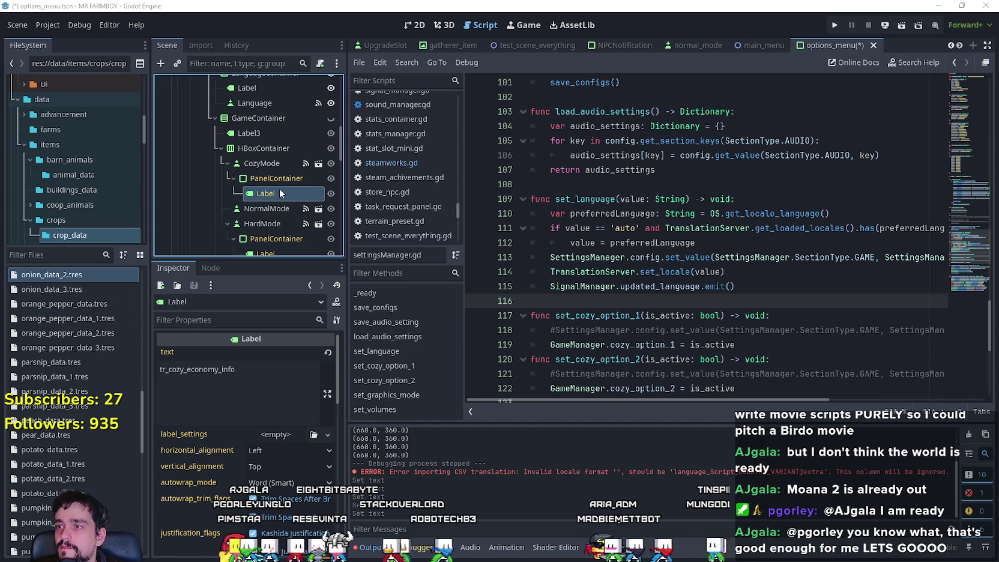
{"action": "left_click", "coordinate": [274, 380]}
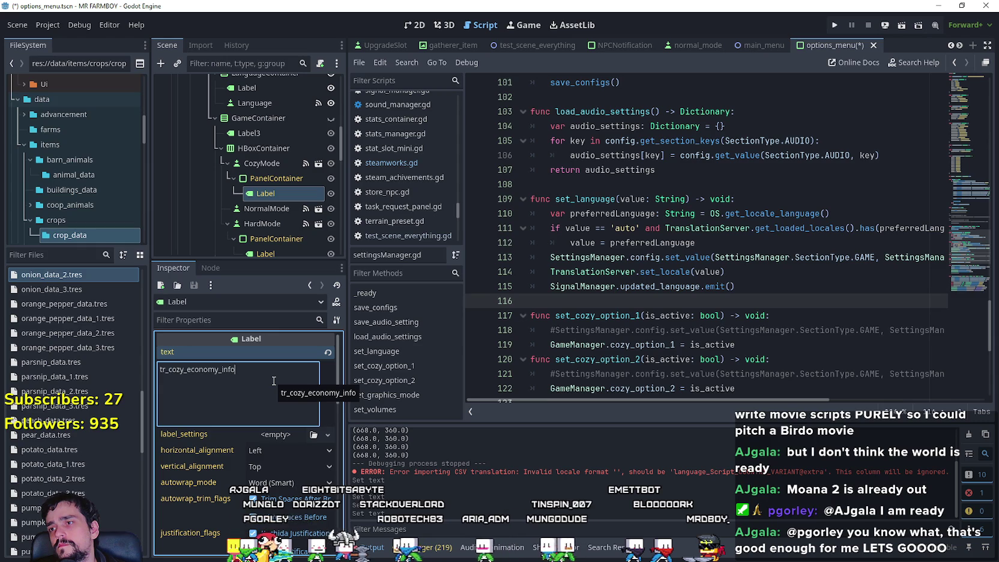
Step: Replace the HardMode info label text with tr_realistic_economy_info
{"action": "scroll", "coordinate": [264, 203], "scroll_direction": "down", "scroll_amount": 3}
{"action": "left_click", "coordinate": [265, 164]}
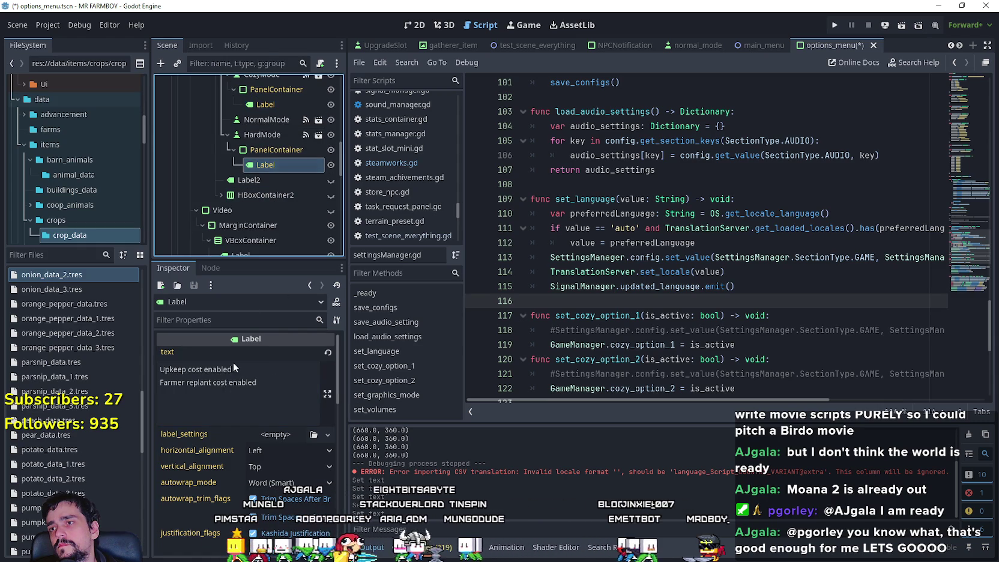
{"action": "left_click", "coordinate": [265, 405]}
{"action": "key", "text": "ctrl+a"}
{"action": "type", "text": "tr_realistic_economy_info"}
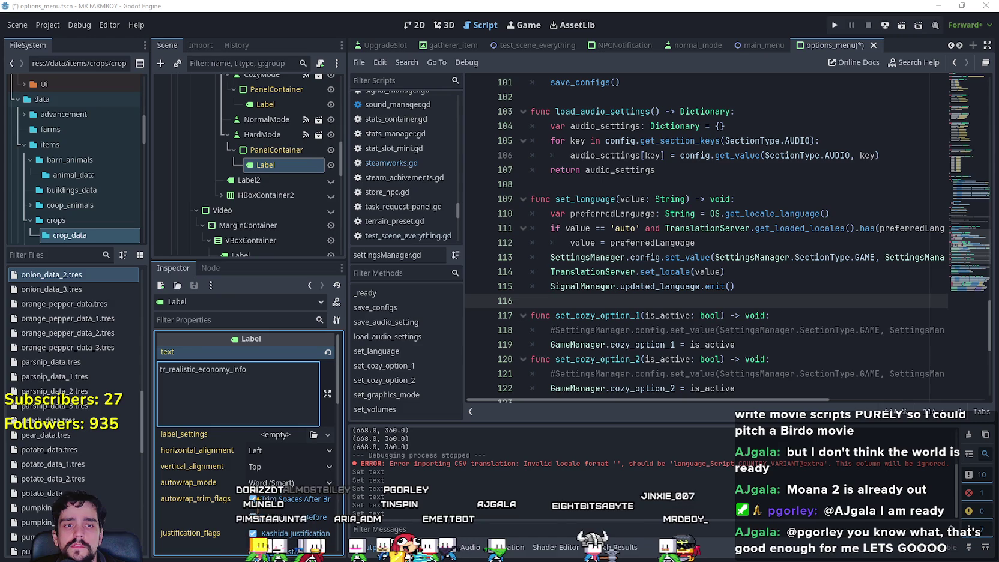
Step: Set the normal_mode info label to tr_balanced_economy_info and save the scene
{"action": "left_click", "coordinate": [696, 45]}
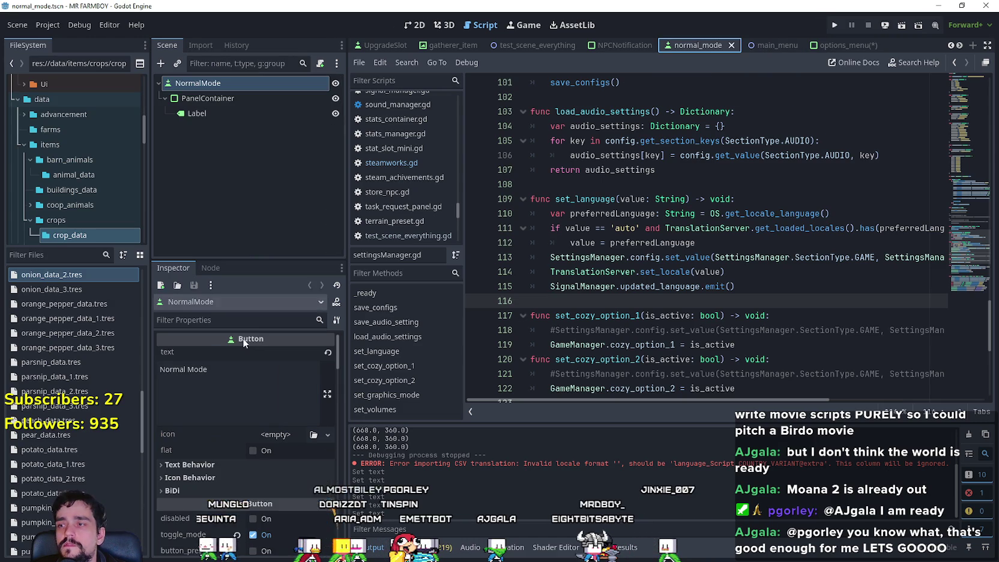
{"action": "left_click", "coordinate": [198, 114]}
{"action": "key", "text": "ctrl+a"}
{"action": "type", "text": "tr_balanced_economy_info"}
{"action": "key", "text": "ctrl+s"}
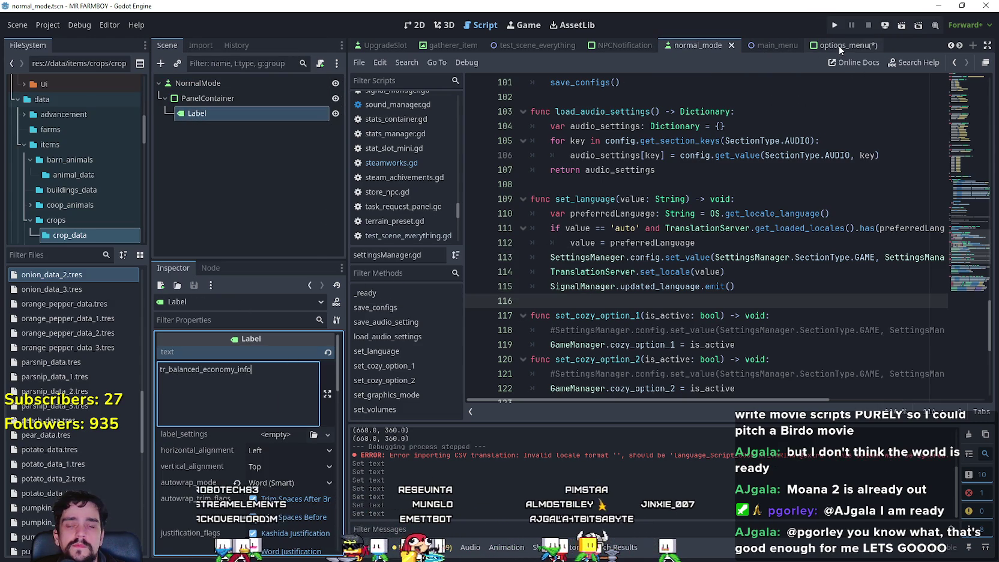
Step: Save options_menu and review its cozy info, HardMode and Game Modes label keys
{"action": "left_click", "coordinate": [839, 45]}
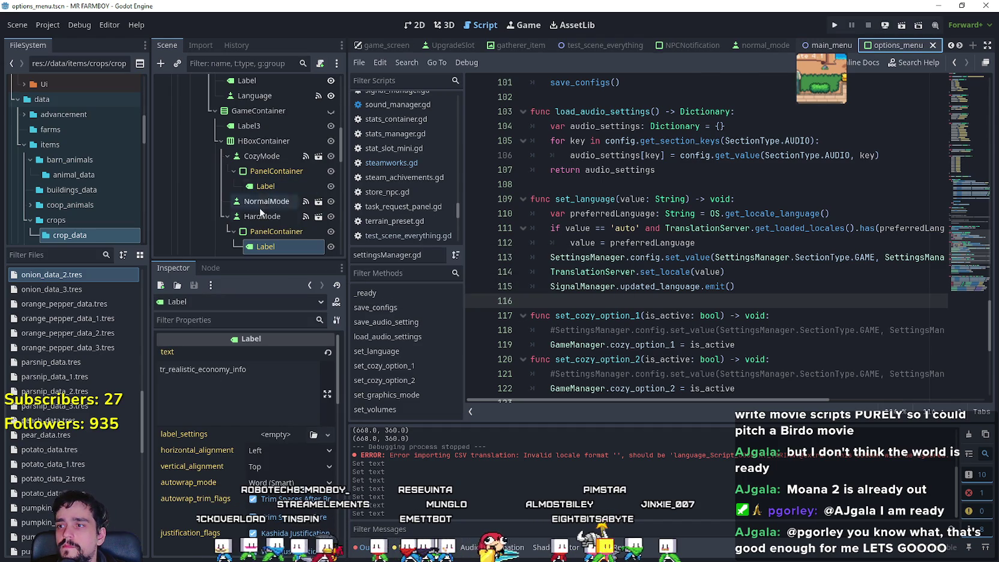
{"action": "left_click", "coordinate": [270, 187]}
{"action": "key", "text": "ctrl+s"}
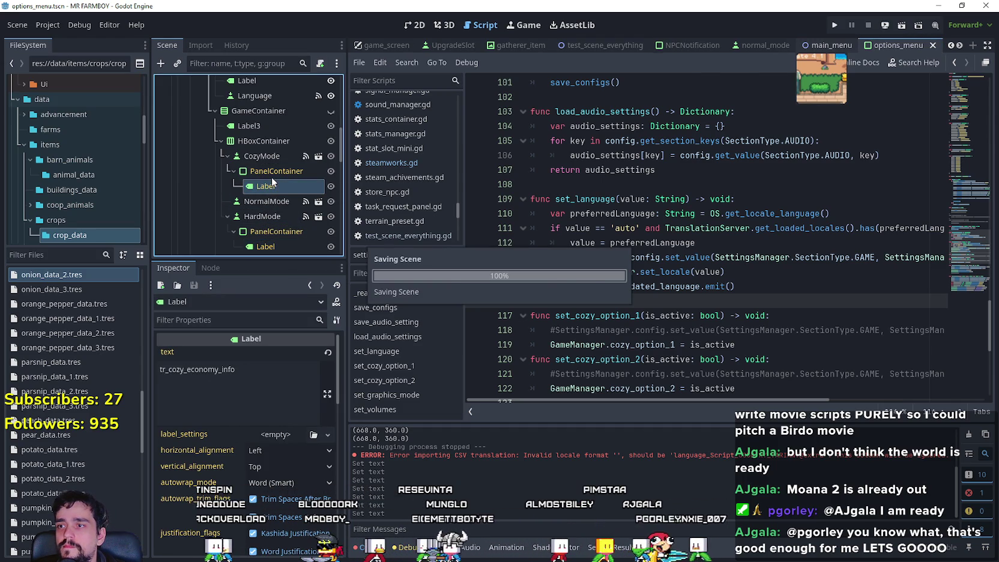
{"action": "scroll", "coordinate": [265, 194], "scroll_direction": "down", "scroll_amount": 1}
{"action": "left_click", "coordinate": [262, 195]}
{"action": "scroll", "coordinate": [262, 195], "scroll_direction": "down", "scroll_amount": 2}
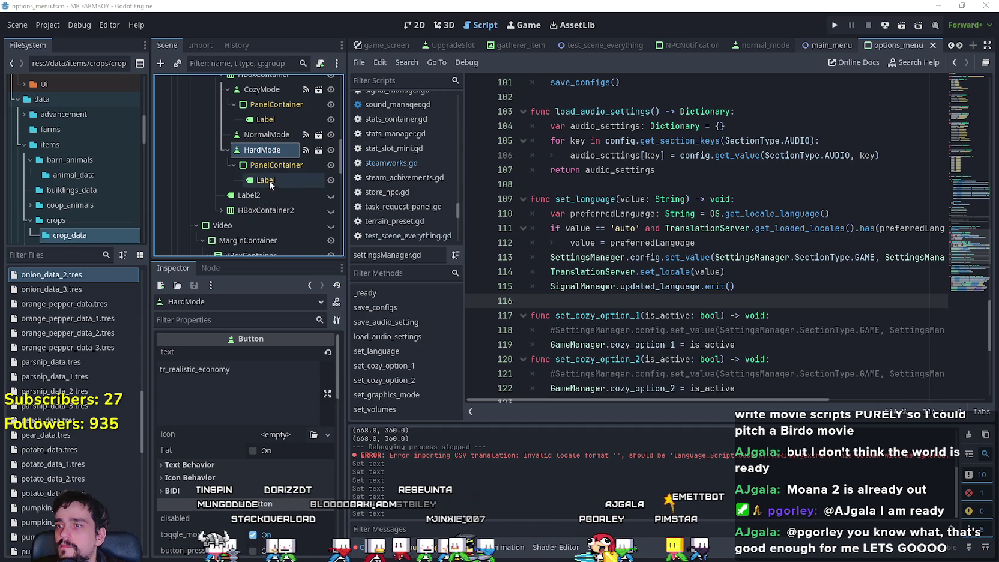
{"action": "scroll", "coordinate": [263, 147], "scroll_direction": "up", "scroll_amount": 4}
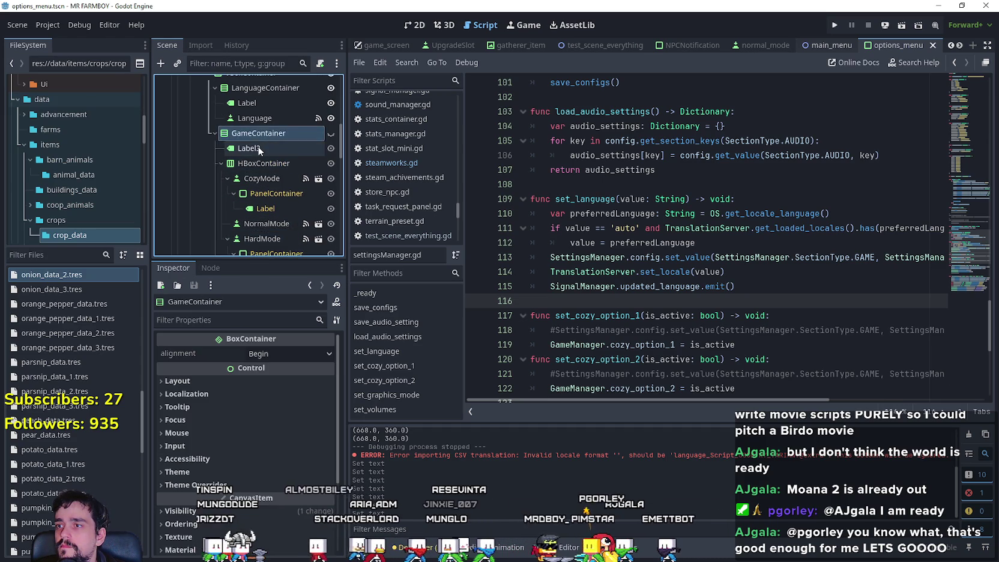
{"action": "left_click", "coordinate": [258, 149]}
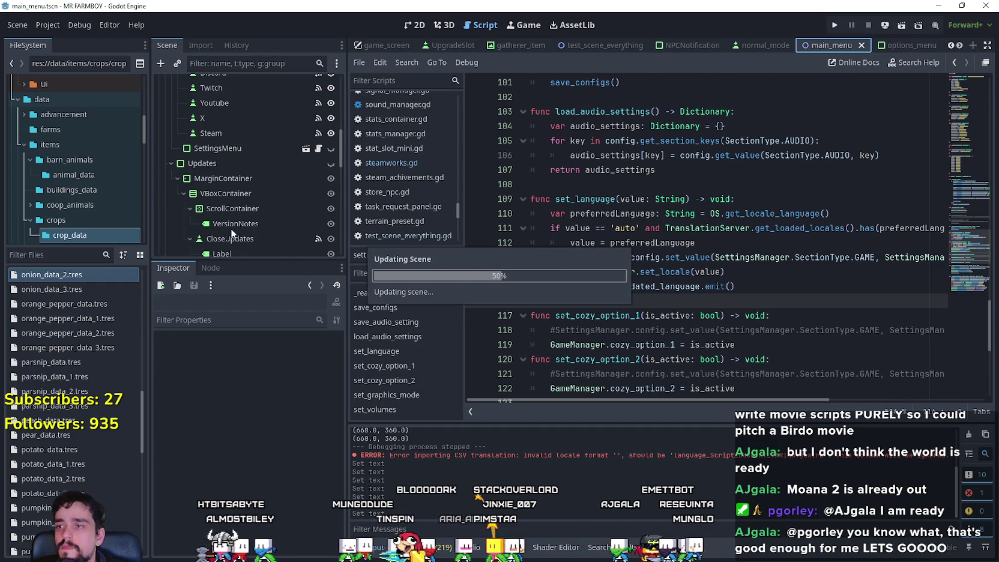
Step: Set the New Game buttons to tr_cozy_economy, tr_balanced_economy and tr_realistic_economy
{"action": "scroll", "coordinate": [252, 189], "scroll_direction": "up", "scroll_amount": 2}
{"action": "scroll", "coordinate": [252, 189], "scroll_direction": "down", "scroll_amount": 3}
{"action": "scroll", "coordinate": [259, 186], "scroll_direction": "down", "scroll_amount": 2}
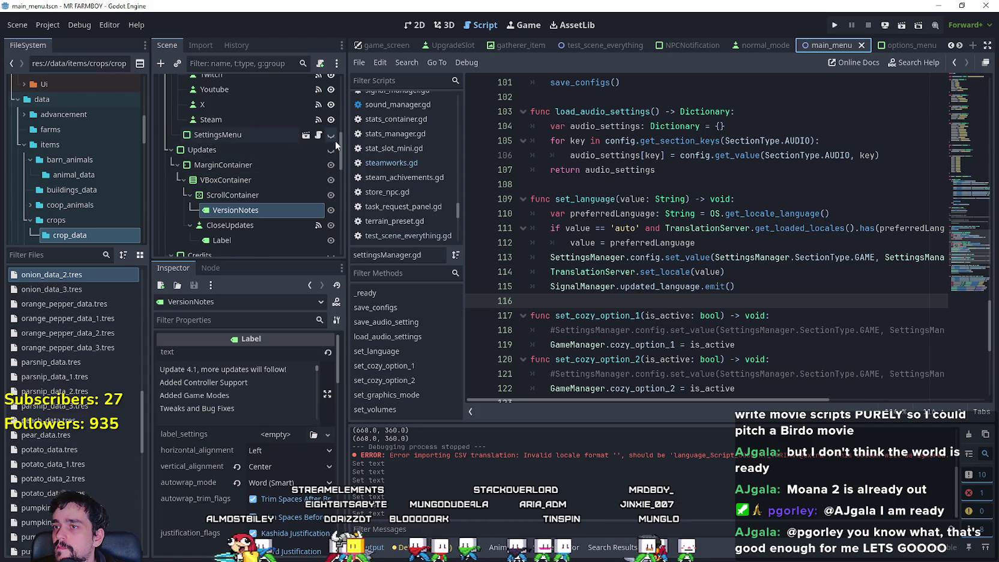
{"action": "left_click_drag", "start_coordinate": [339, 150], "coordinate": [346, 226]}
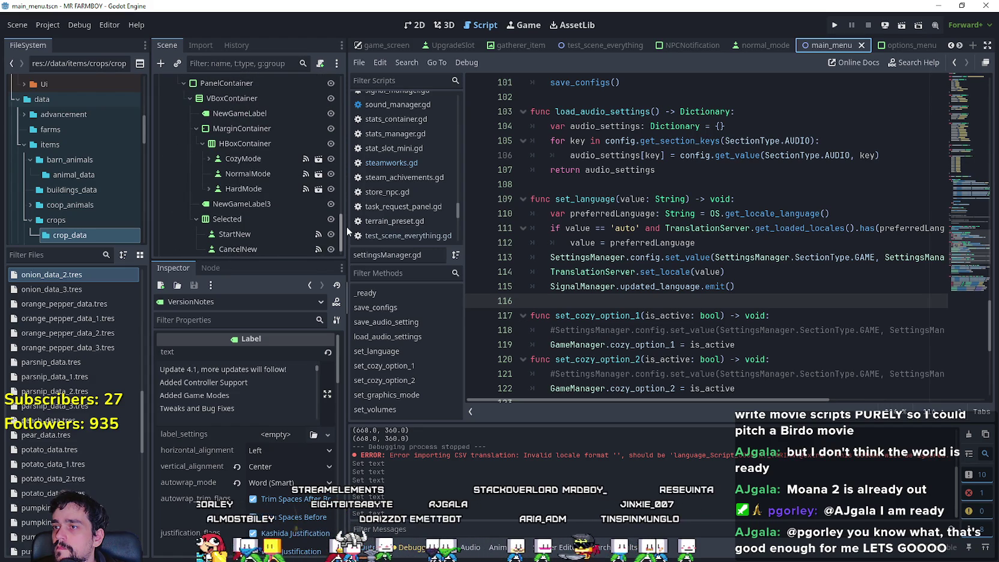
{"action": "left_click", "coordinate": [256, 163]}
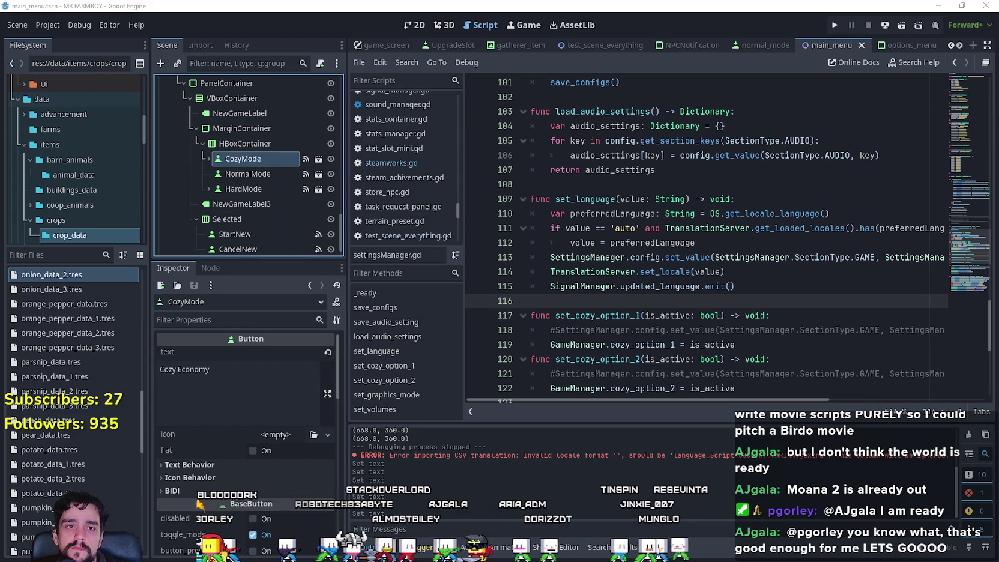
{"action": "type", "text": "tr_cozy_economy"}
{"action": "left_click", "coordinate": [256, 175]}
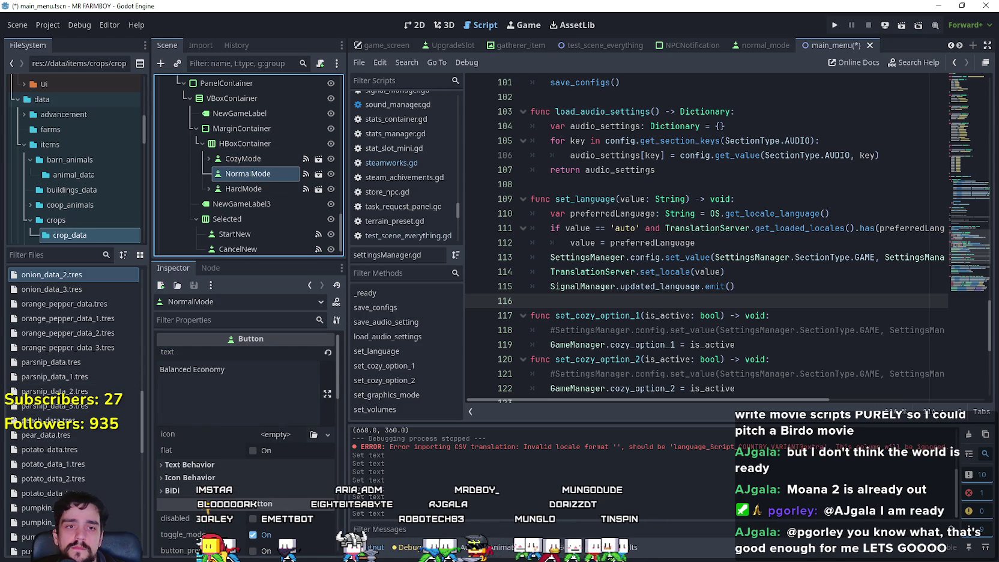
{"action": "left_click", "coordinate": [254, 371]}
{"action": "type", "text": "tr_balanced_economy"}
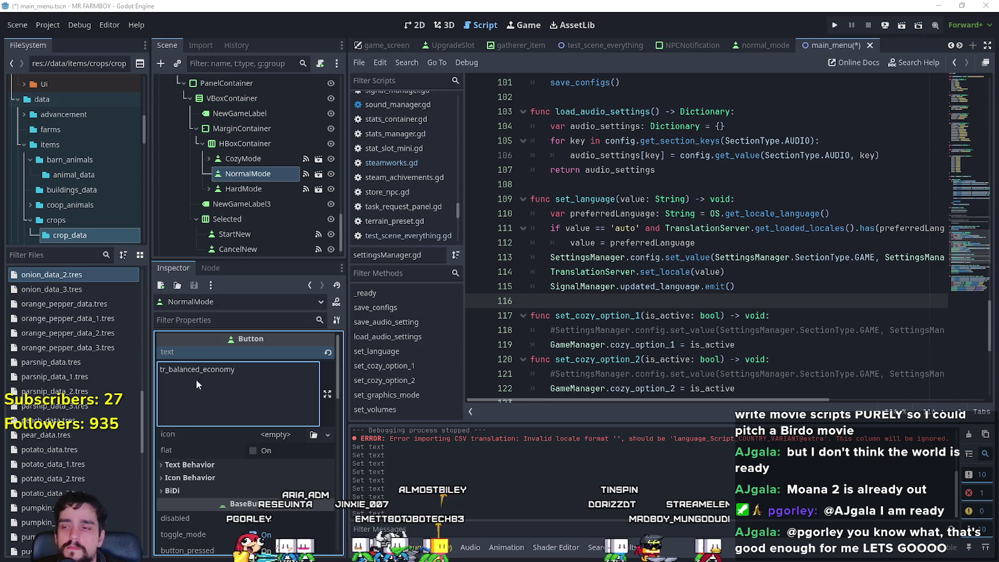
{"action": "left_click", "coordinate": [243, 189]}
{"action": "left_click", "coordinate": [254, 390]}
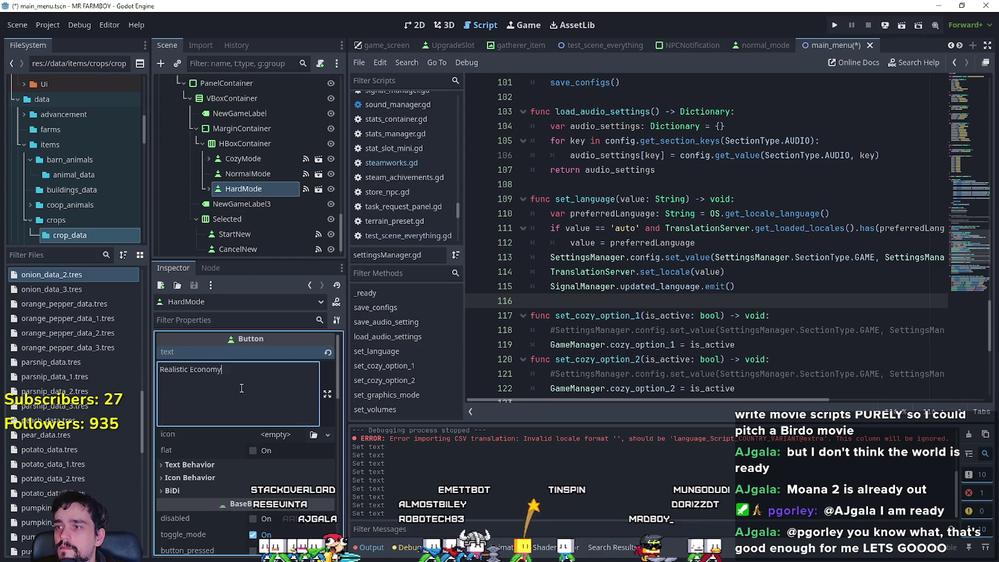
{"action": "type", "text": "tr_realistic_economy"}
Step: Set the HardMode and CozyMode info labels to tr_realistic_economy_info and tr_cozy_economy_info
{"action": "left_click", "coordinate": [206, 189]}
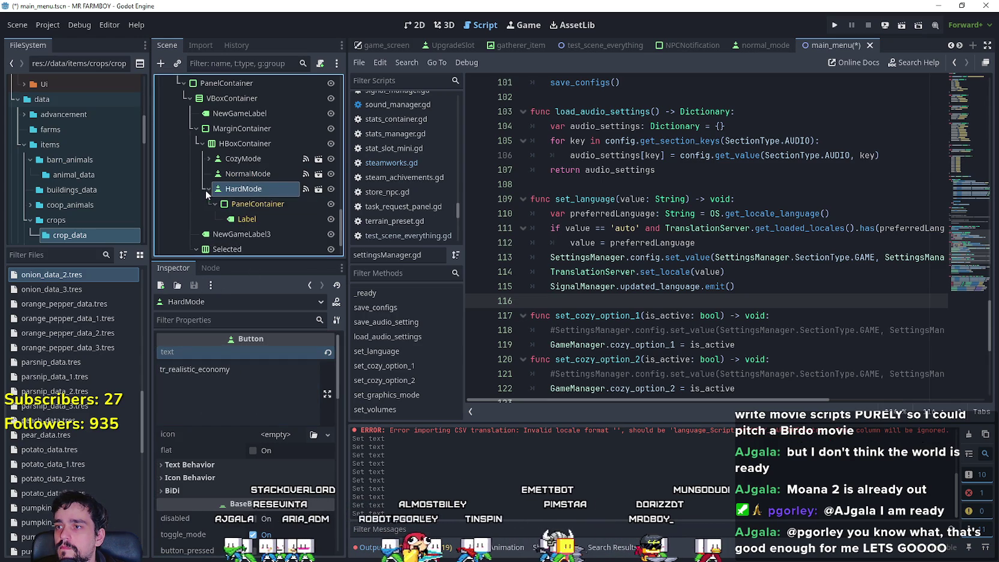
{"action": "left_click", "coordinate": [244, 220]}
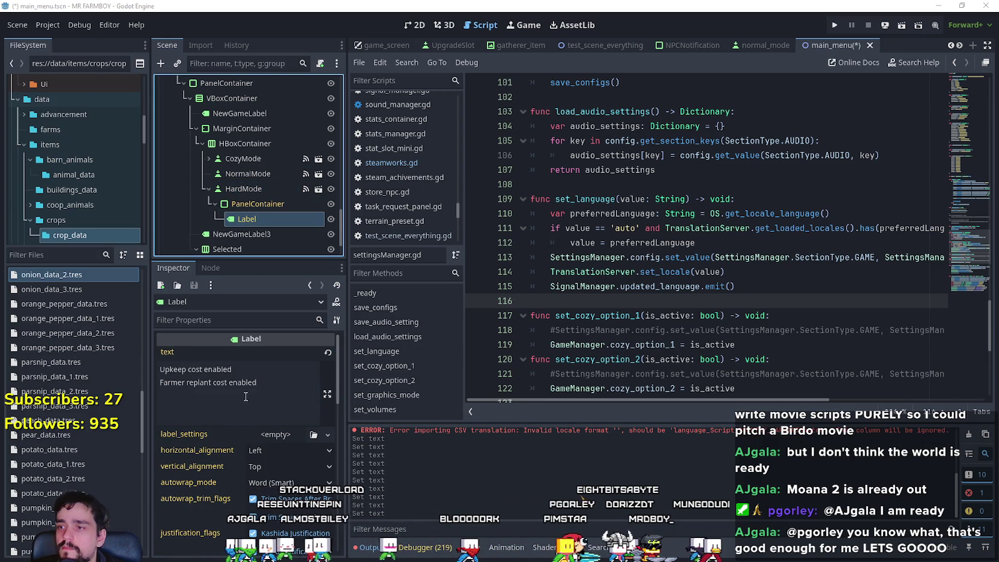
{"action": "left_click", "coordinate": [246, 397]}
{"action": "key", "text": "ctrl+a"}
{"action": "type", "text": "tr_realistic_economy_info"}
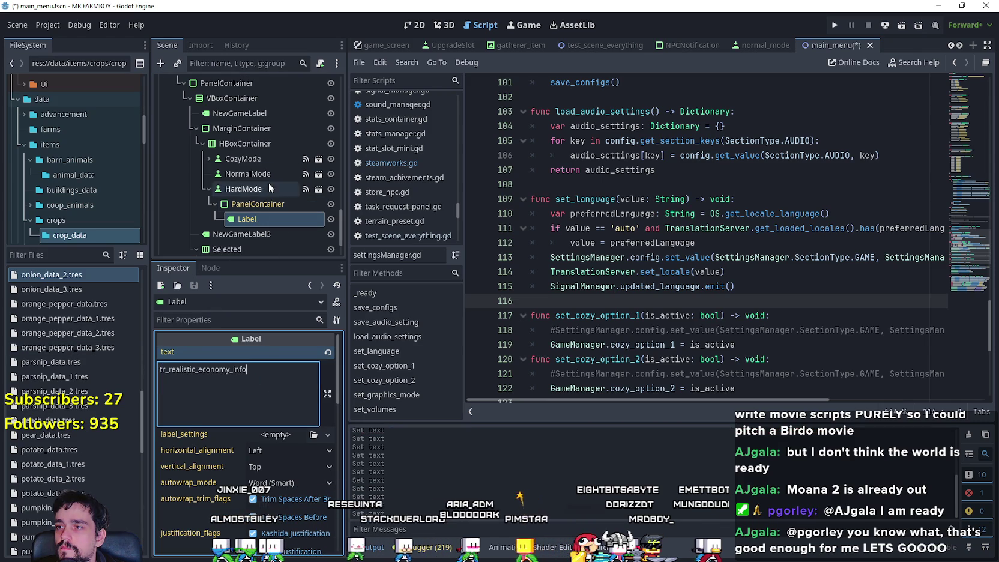
{"action": "left_click", "coordinate": [208, 159]}
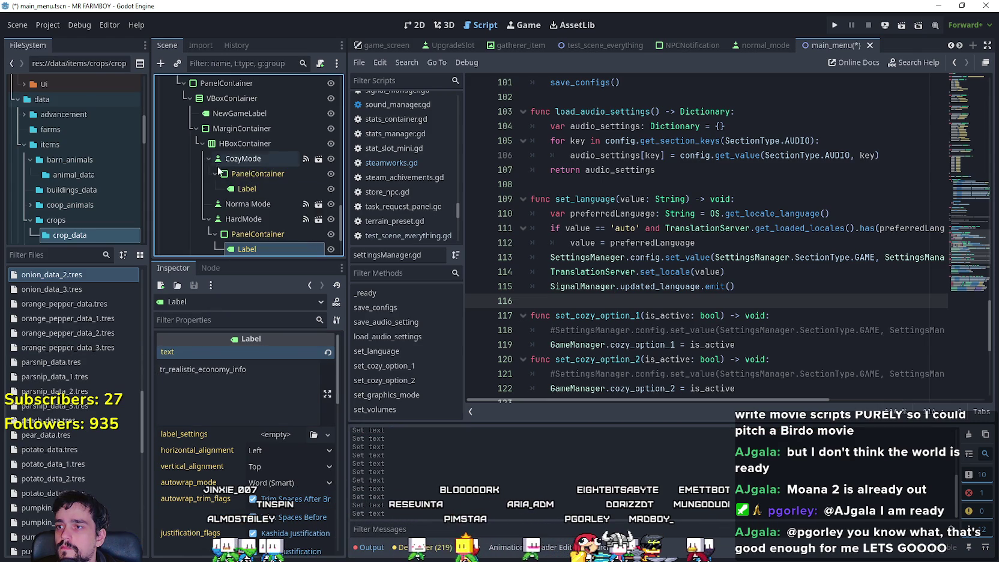
{"action": "left_click", "coordinate": [243, 190]}
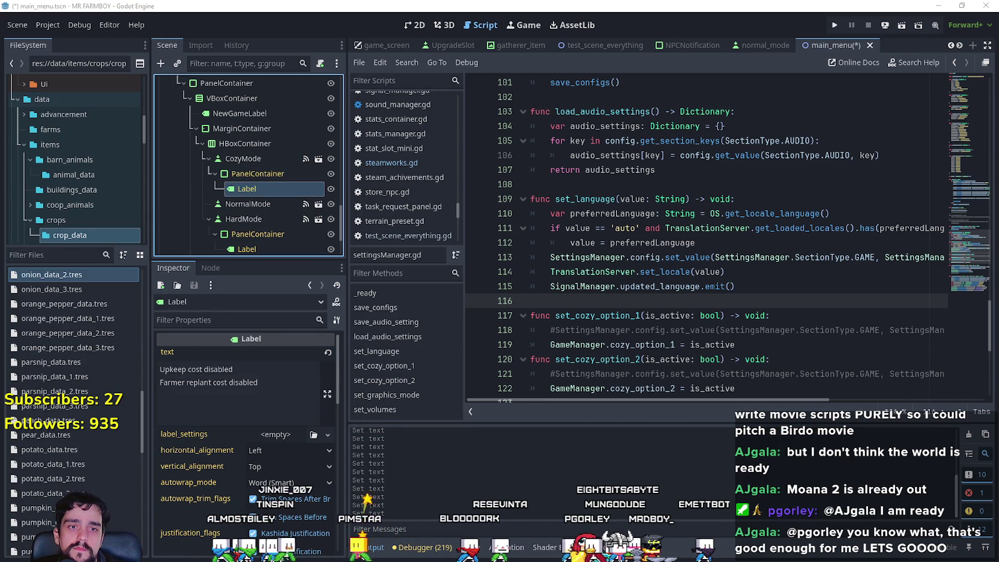
{"action": "left_click", "coordinate": [165, 369]}
{"action": "key", "text": "ctrl+a"}
{"action": "type", "text": "tr_cozy_economy_info"}
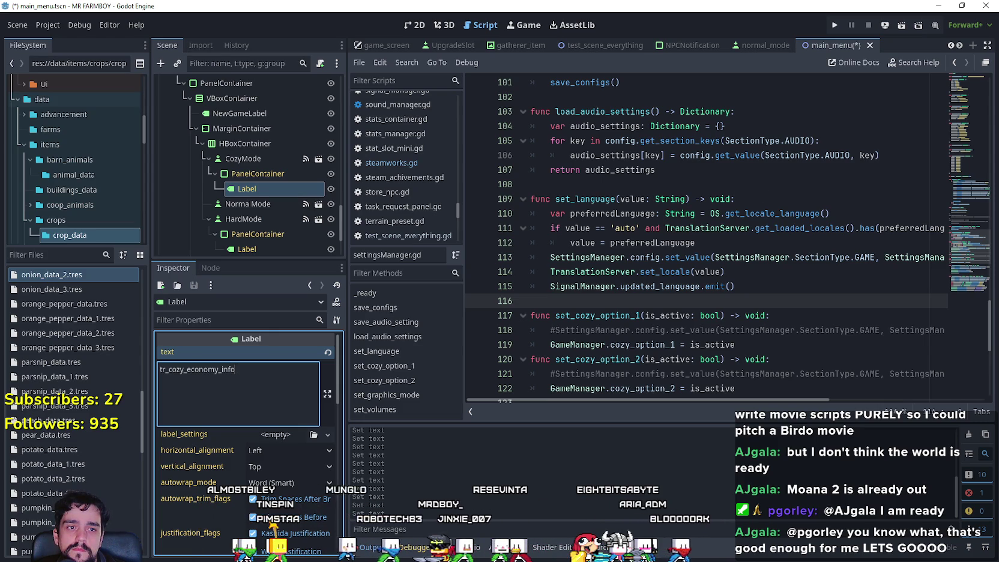
Step: Replace the NewGameLabel3 game options note with tr_game_options_info
{"action": "scroll", "coordinate": [232, 181], "scroll_direction": "down", "scroll_amount": 3}
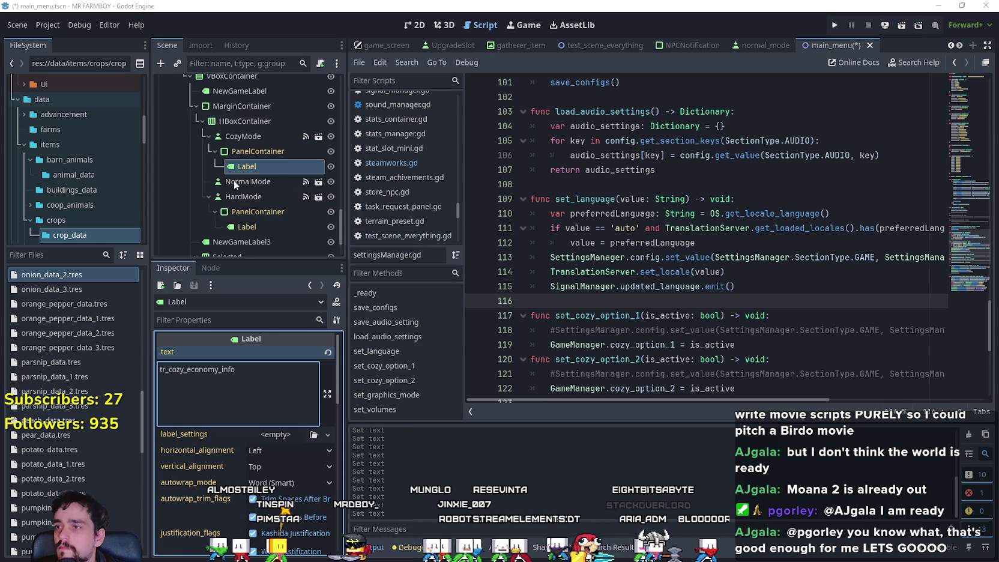
{"action": "left_click", "coordinate": [242, 187]}
{"action": "left_click", "coordinate": [292, 384]}
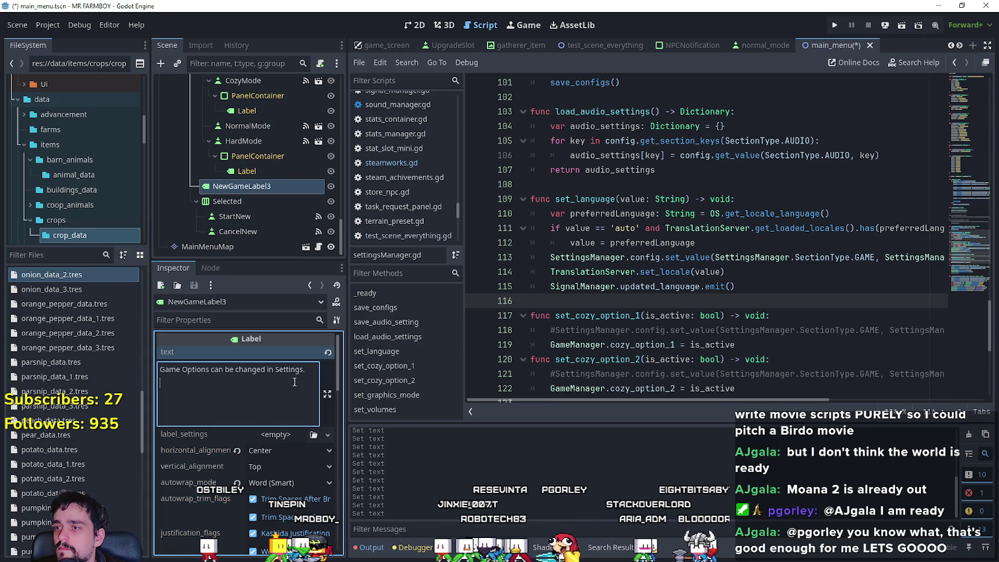
{"action": "key", "text": "ctrl+a"}
{"action": "type", "text": "tr_game_options_info"}
Step: Save the main menu scene, run the game, and open the save list
{"action": "key", "text": "ctrl+s"}
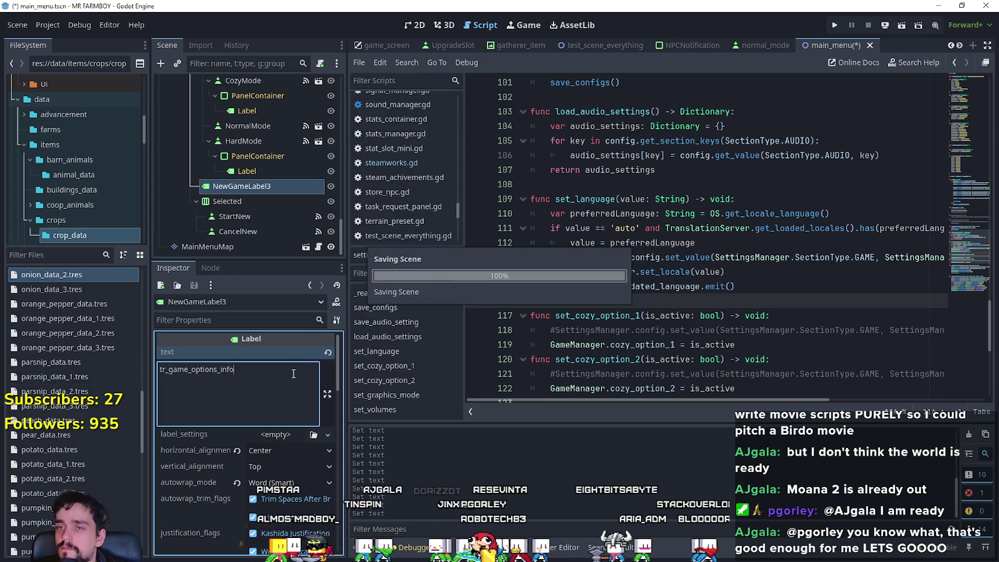
{"action": "left_click", "coordinate": [834, 27]}
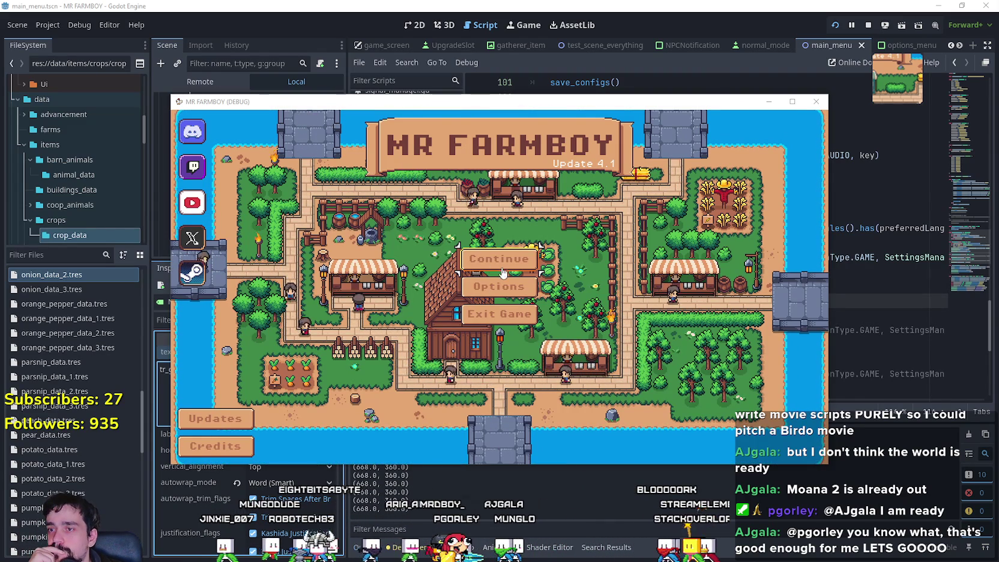
{"action": "left_click", "coordinate": [533, 256]}
Step: Create a new save to check the New Game dialog, then stop the running game
{"action": "scroll", "coordinate": [541, 280], "scroll_direction": "down", "scroll_amount": 5}
{"action": "left_click", "coordinate": [541, 283]}
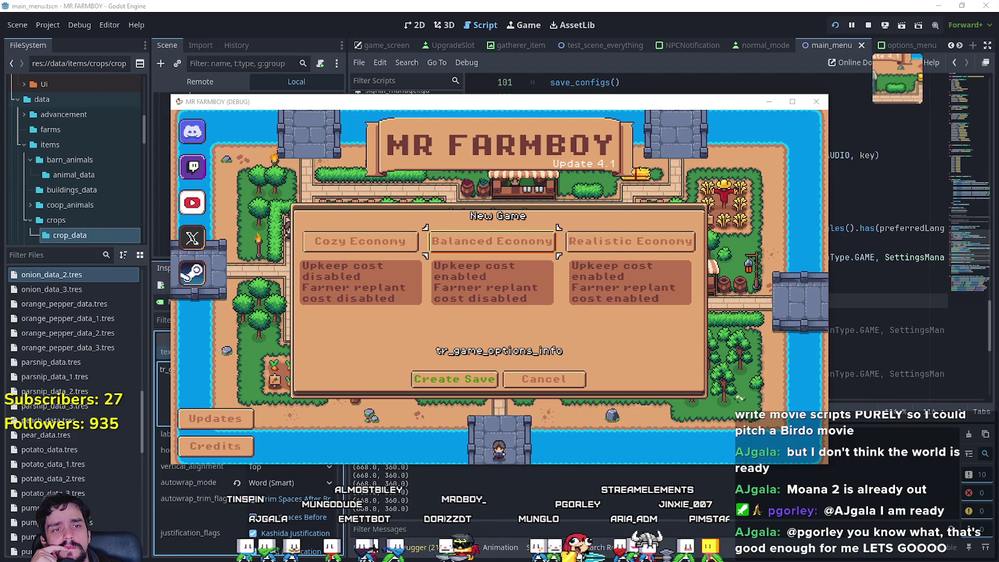
{"action": "key", "text": "F8"}
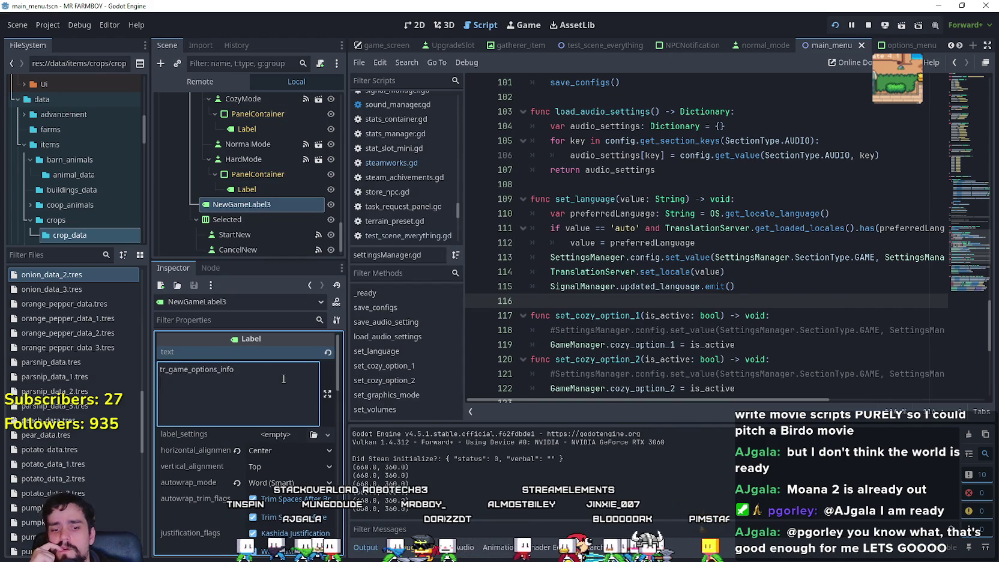
Step: Remove the extra empty line after tr_game_options_info, save, and relaunch the game
{"action": "key", "text": "BackSpace"}
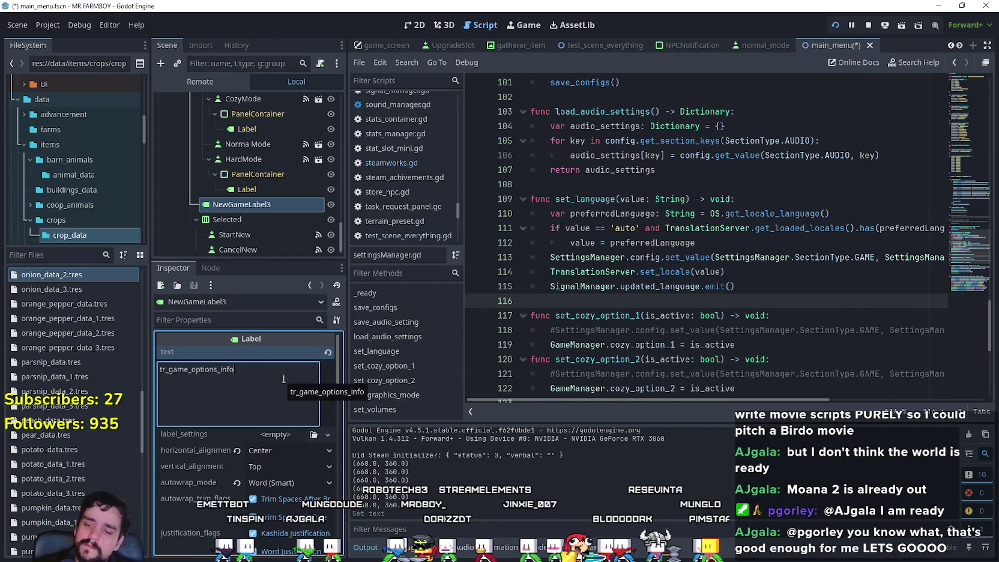
{"action": "key", "text": "ctrl+s"}
{"action": "key", "text": "F5"}
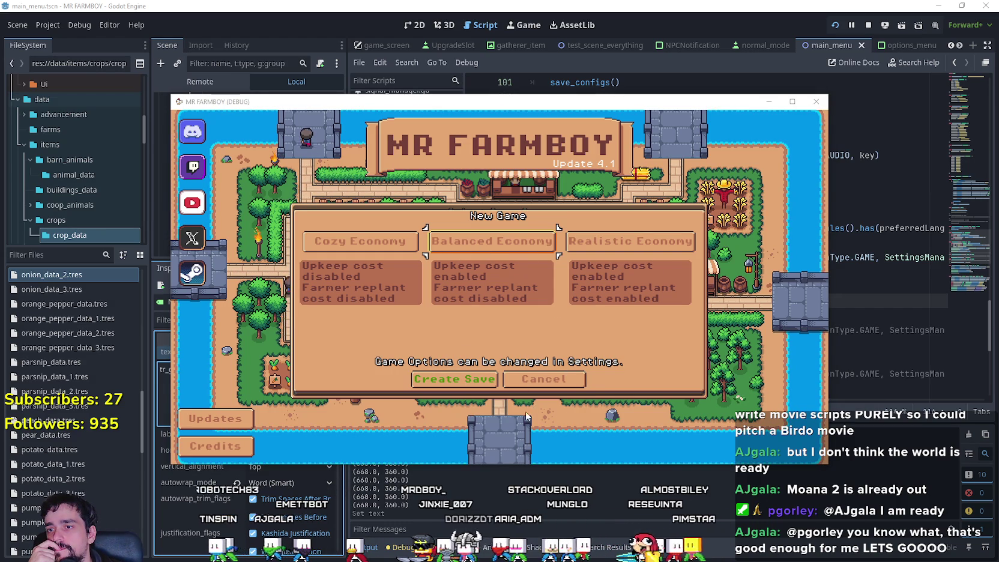
Step: Switch the game language to Spanish - Spain in Options > Game
{"action": "left_click", "coordinate": [531, 379]}
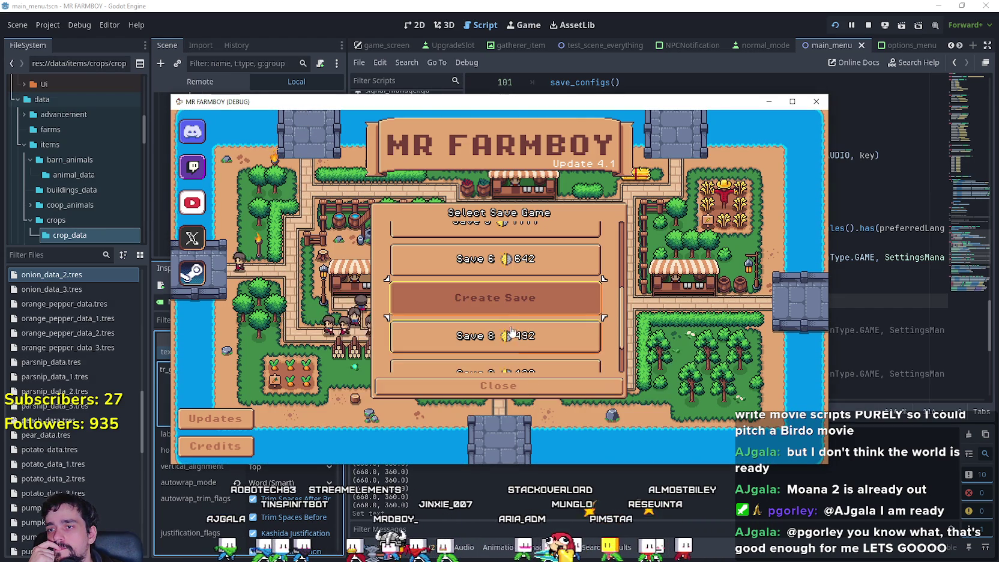
{"action": "left_click", "coordinate": [498, 386]}
{"action": "left_click", "coordinate": [468, 283]}
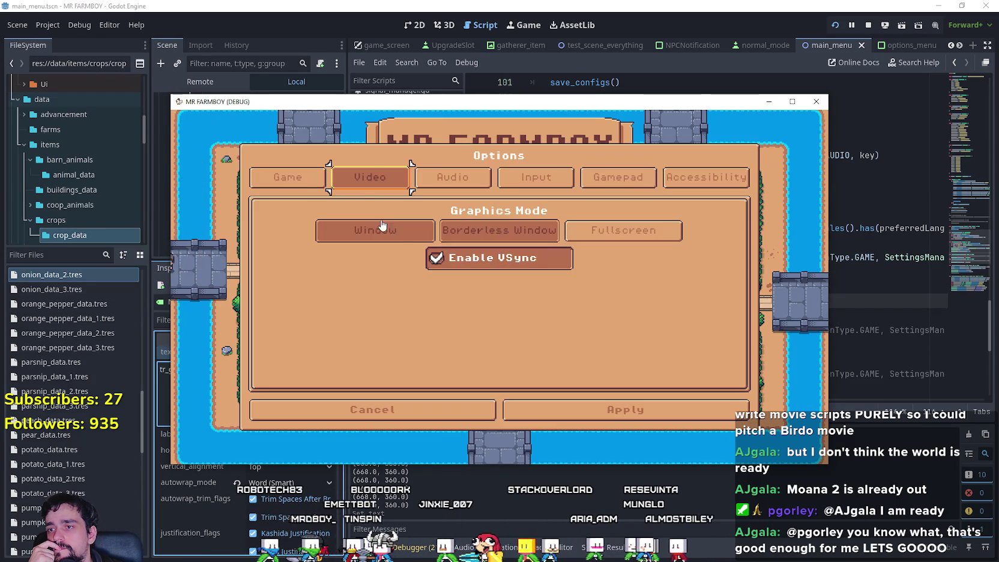
{"action": "left_click", "coordinate": [312, 177]}
{"action": "left_click", "coordinate": [312, 229]}
{"action": "left_click", "coordinate": [295, 204]}
{"action": "left_click", "coordinate": [575, 410]}
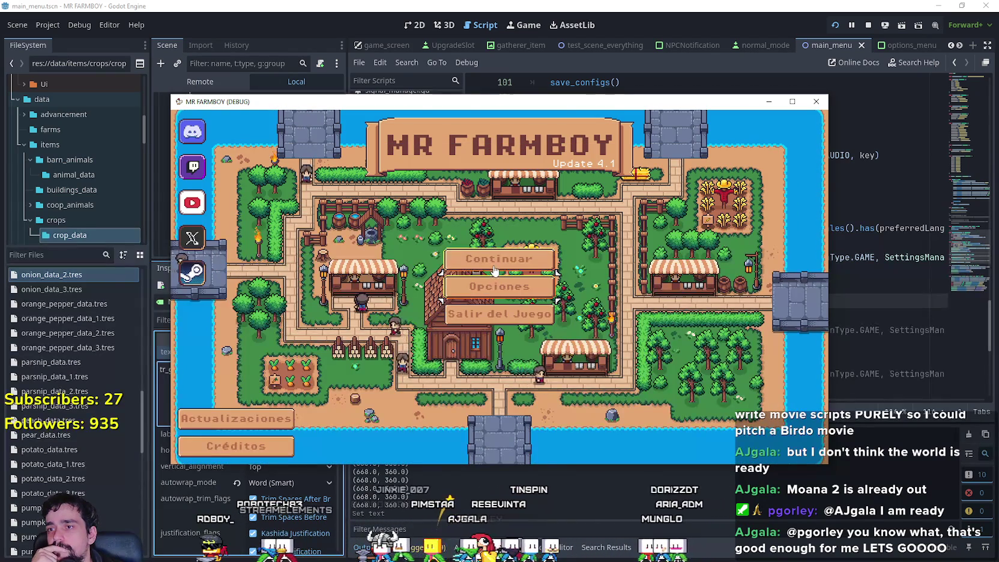
Step: Open the Nuevo Juego dialog from a new save and maximize the game window
{"action": "left_click", "coordinate": [493, 270]}
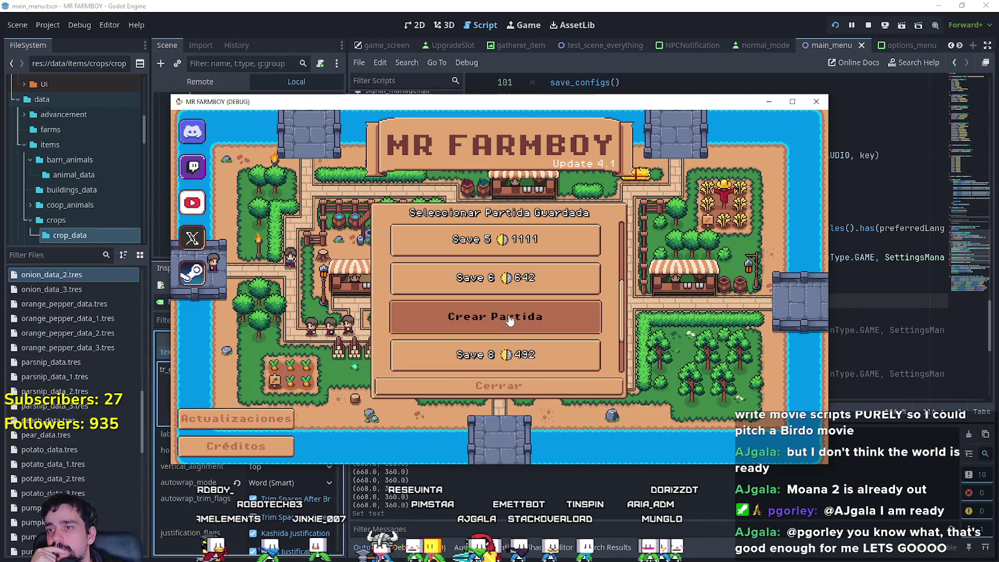
{"action": "left_click", "coordinate": [508, 320]}
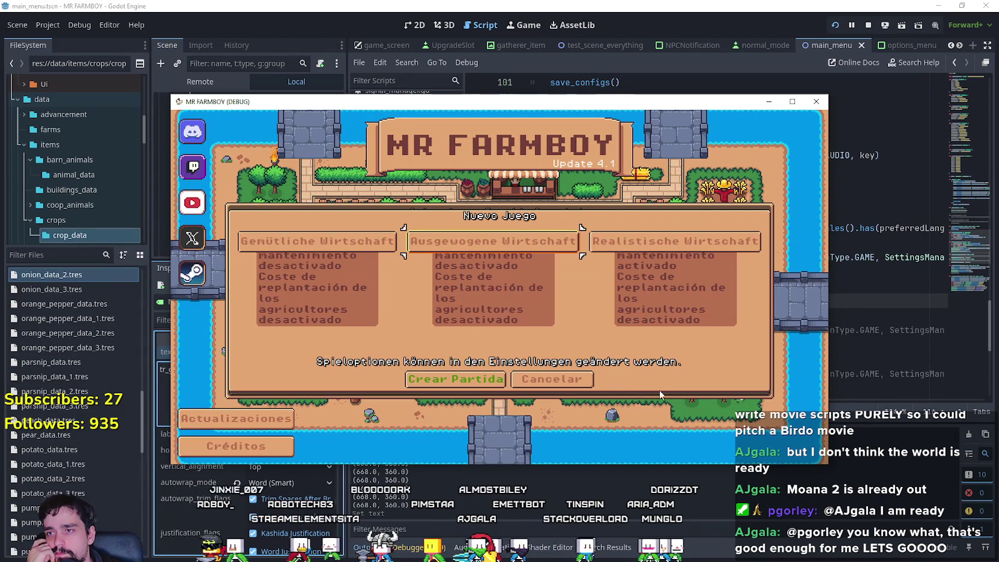
{"action": "left_click", "coordinate": [793, 103]}
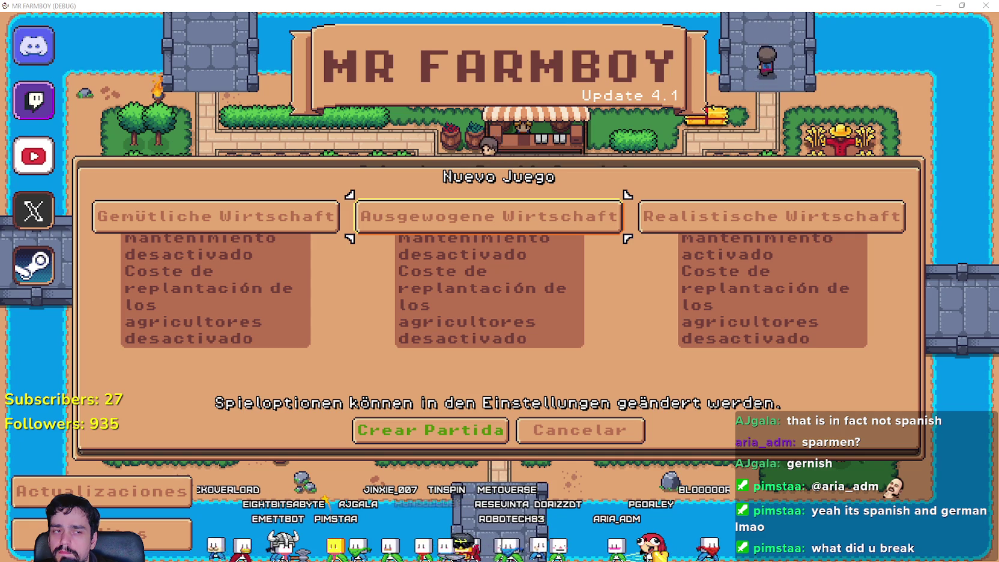
Step: Close the Spanish dialogs, stop the game, and inspect set_locale in set_language
{"action": "left_click", "coordinate": [562, 437]}
{"action": "left_click", "coordinate": [570, 436]}
{"action": "key", "text": "F8"}
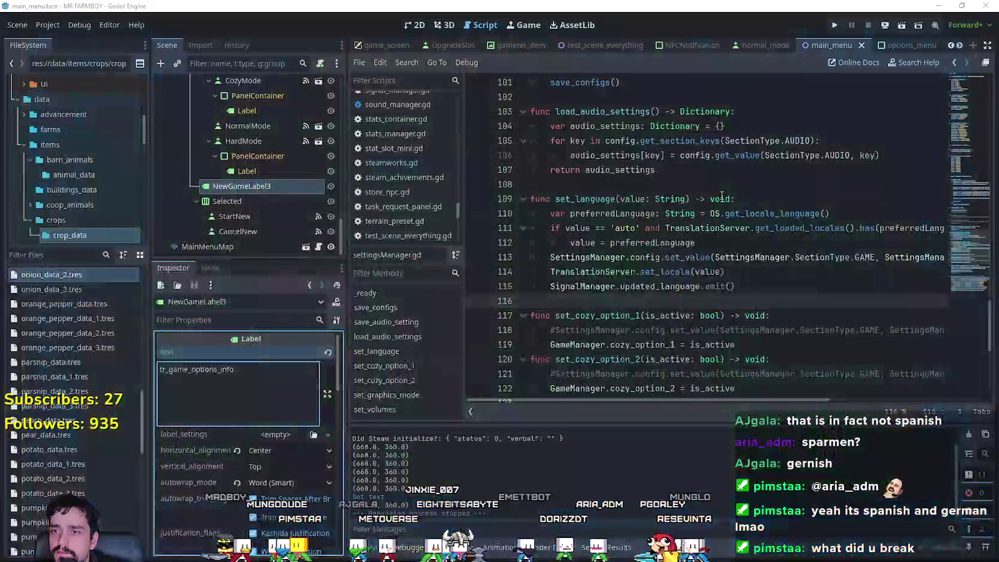
{"action": "left_click", "coordinate": [705, 180]}
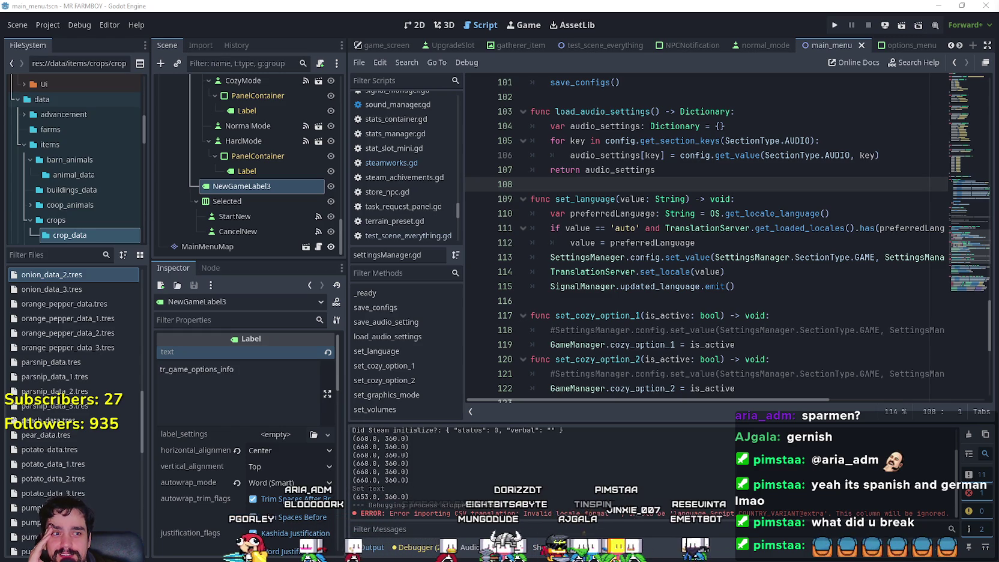
{"action": "left_click", "coordinate": [778, 279]}
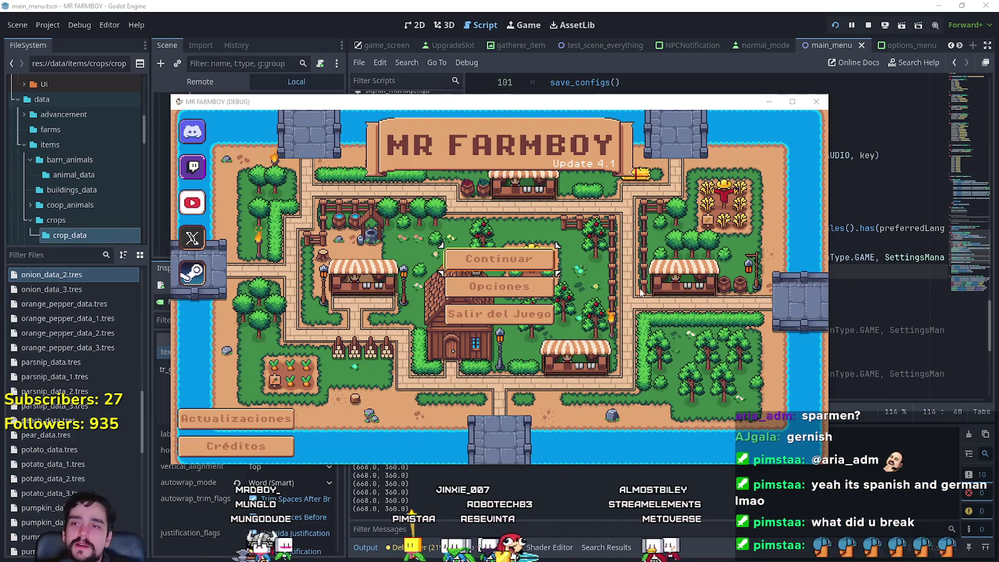
Step: Open the Spanish Nuevo Juego dialog from a new save and maximize the game window
{"action": "left_click", "coordinate": [532, 264]}
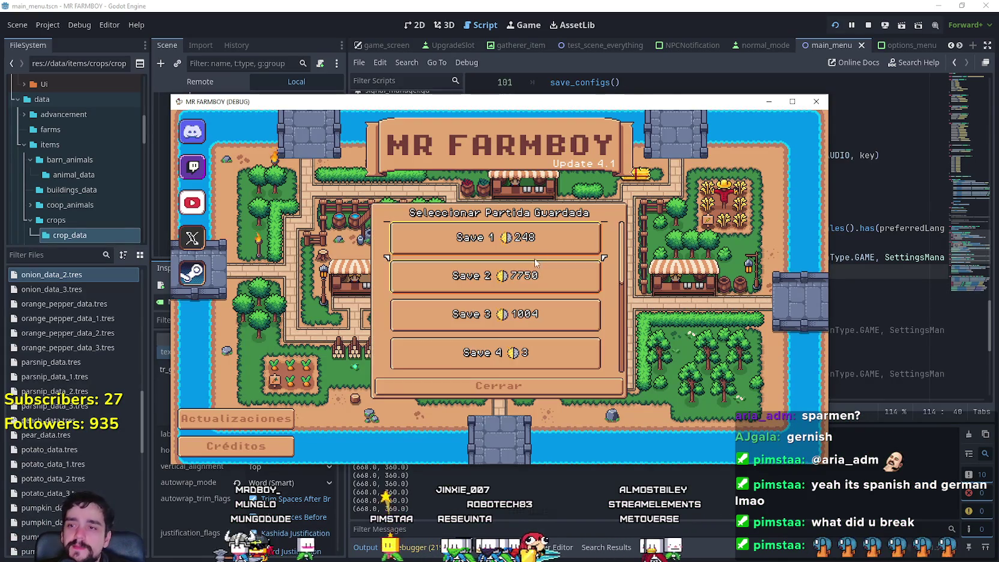
{"action": "scroll", "coordinate": [549, 286], "scroll_direction": "down", "scroll_amount": 2}
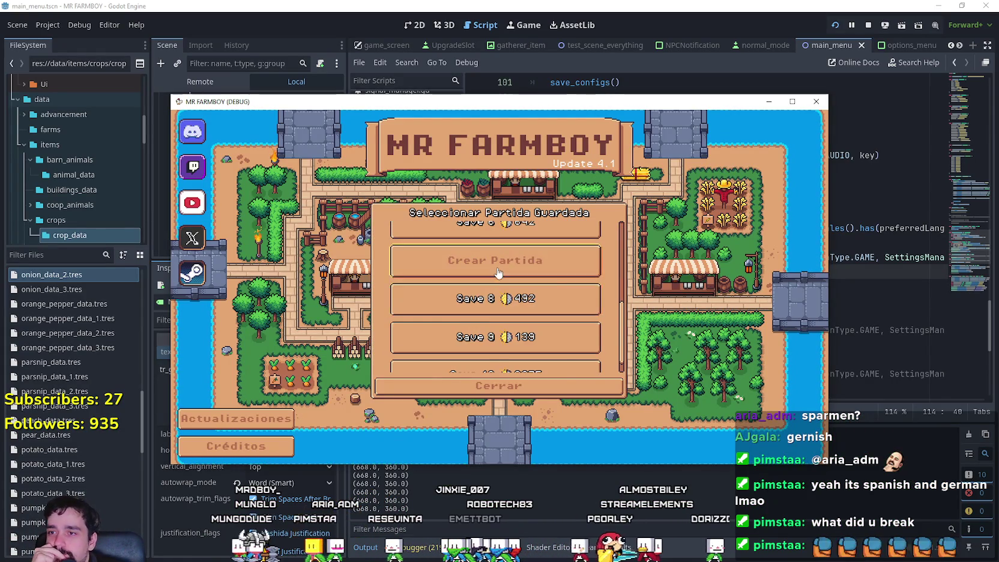
{"action": "left_click", "coordinate": [540, 240]}
{"action": "left_click", "coordinate": [792, 102]}
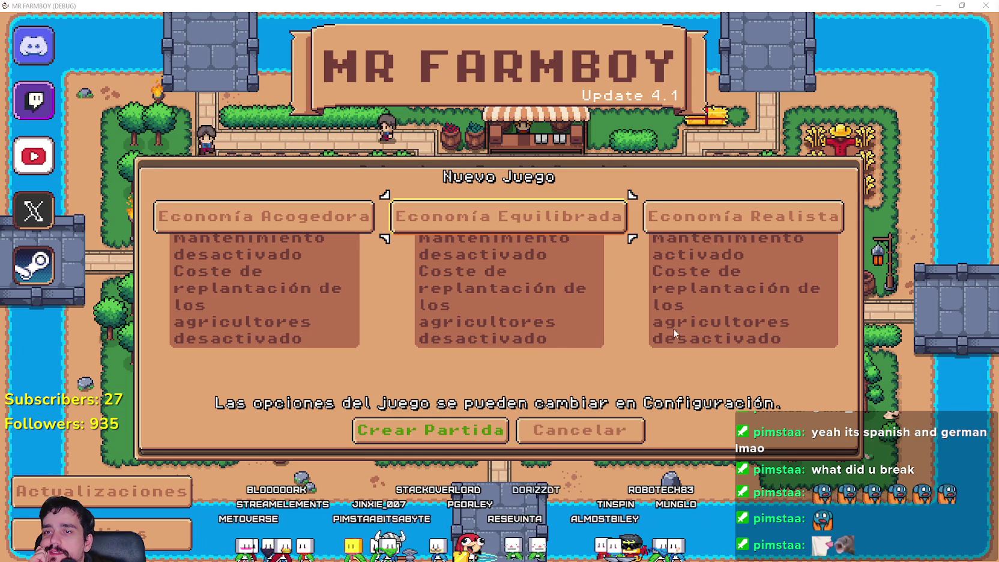
Step: Switch the game language to French in the options' language grid
{"action": "left_click", "coordinate": [579, 430]}
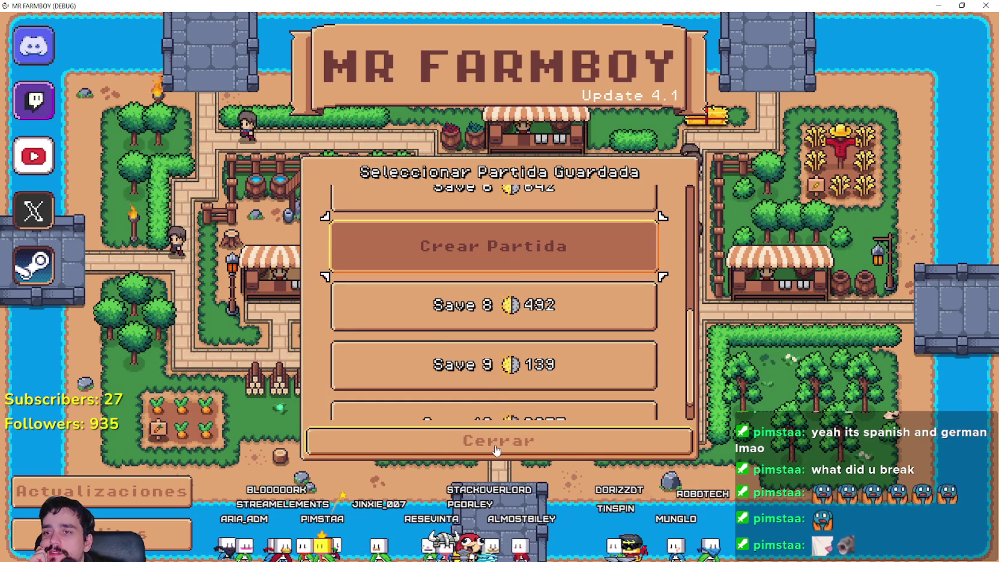
{"action": "left_click", "coordinate": [502, 450]}
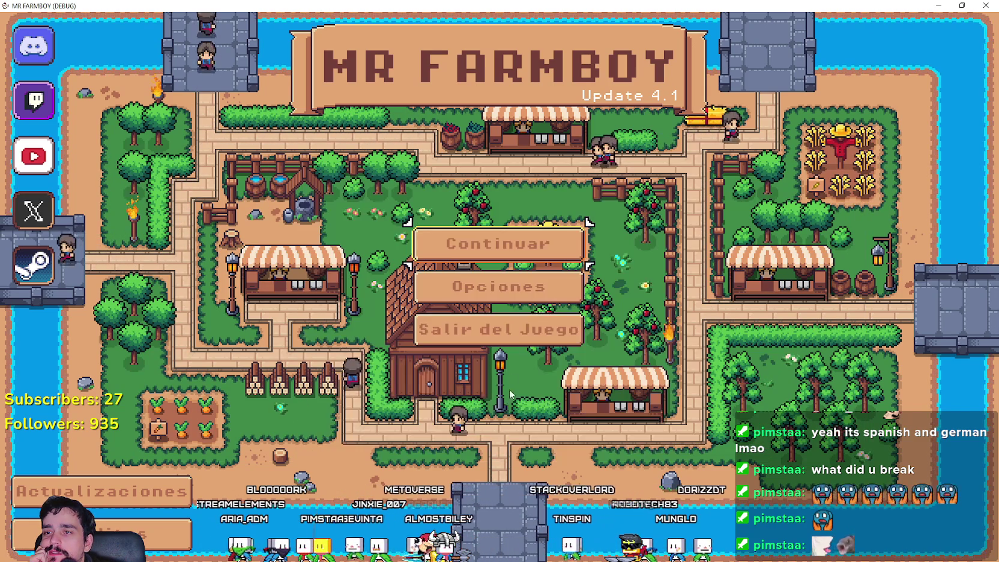
{"action": "left_click", "coordinate": [497, 287]}
{"action": "left_click", "coordinate": [211, 131]}
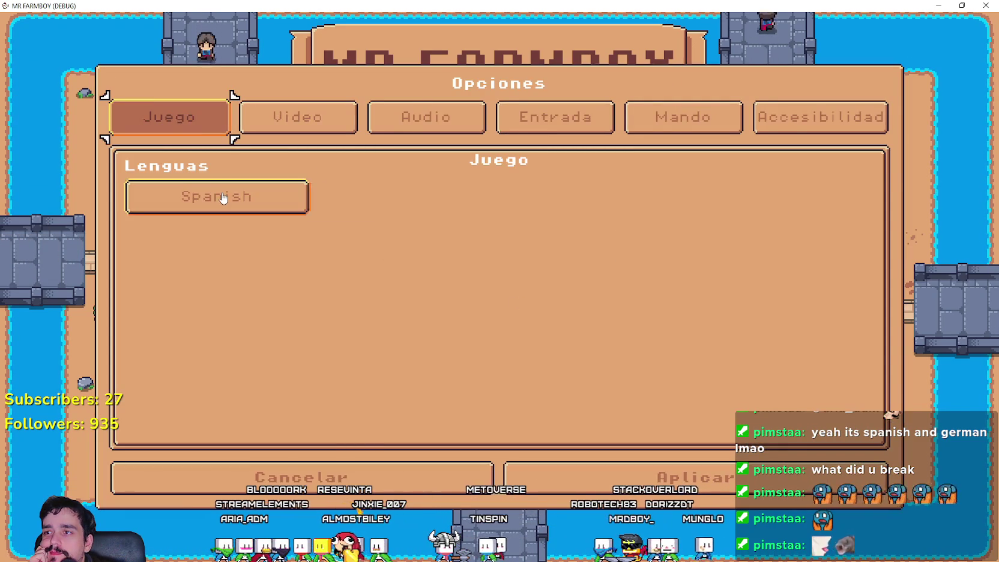
{"action": "left_click", "coordinate": [223, 196]}
{"action": "left_click", "coordinate": [346, 128]}
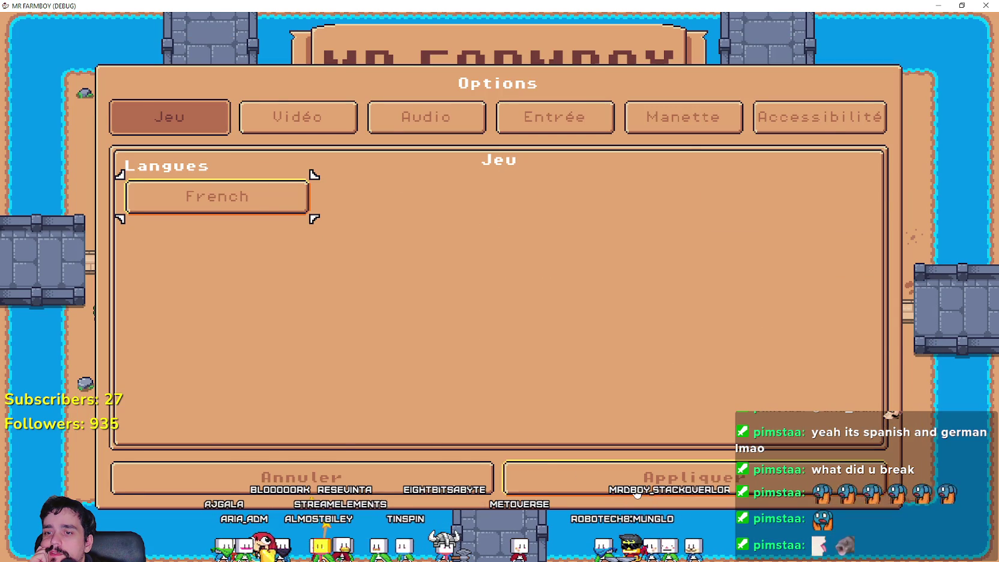
{"action": "left_click", "coordinate": [606, 478]}
Step: Reopen the options to check the language list, then close it
{"action": "left_click", "coordinate": [514, 291]}
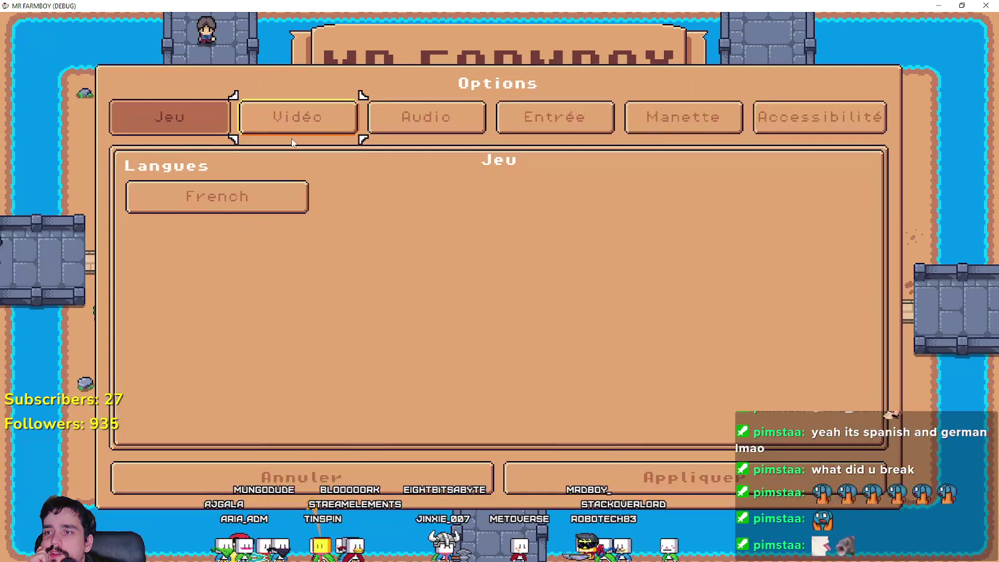
{"action": "left_click", "coordinate": [222, 196]}
{"action": "left_click", "coordinate": [554, 468]}
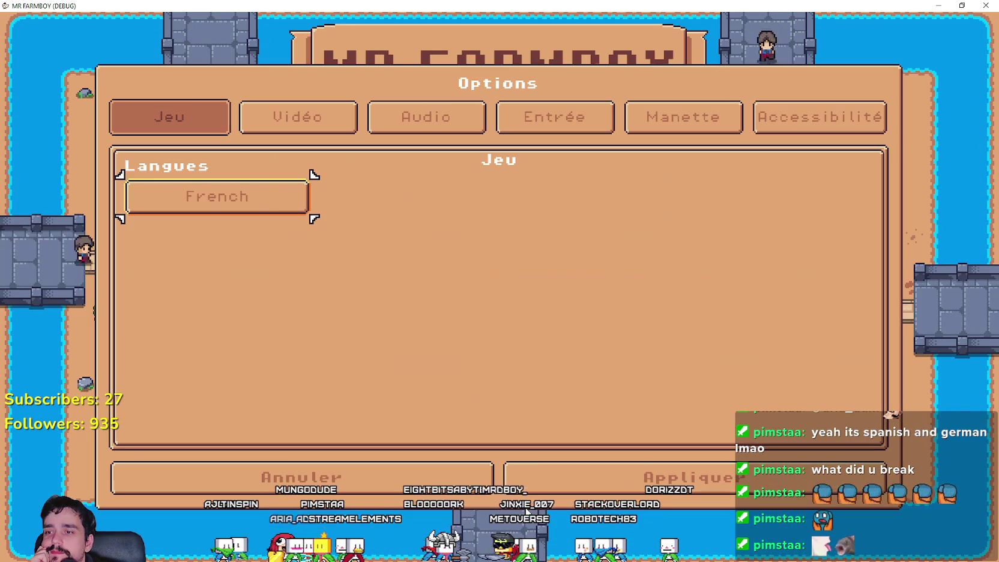
{"action": "left_click", "coordinate": [555, 474]}
Step: Open the French Nouvelle Partie dialog from a new save and restore the smaller game window
{"action": "left_click", "coordinate": [489, 261]}
{"action": "scroll", "coordinate": [531, 308], "scroll_direction": "down", "scroll_amount": 4}
{"action": "left_click", "coordinate": [530, 370]}
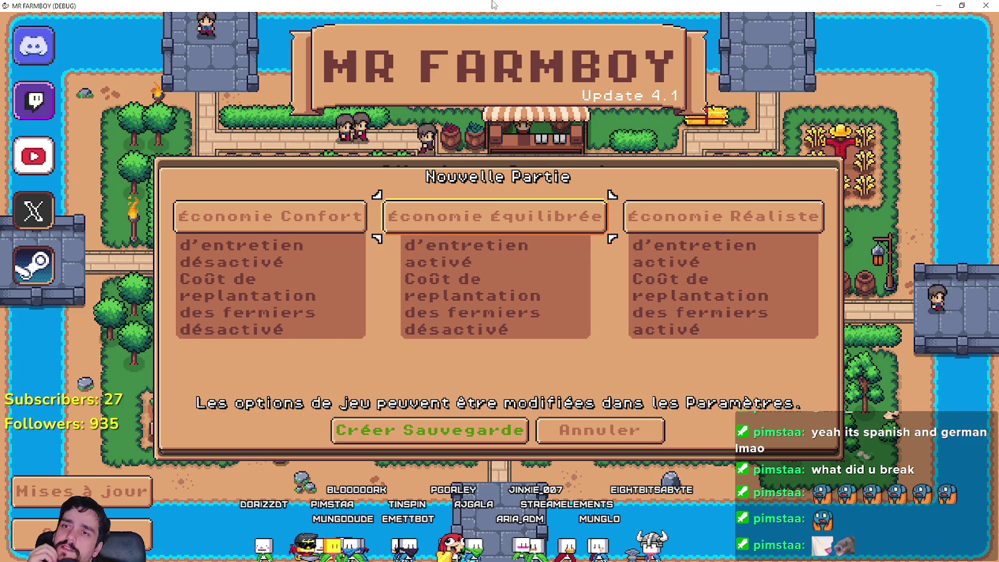
{"action": "double_click", "coordinate": [536, 6]}
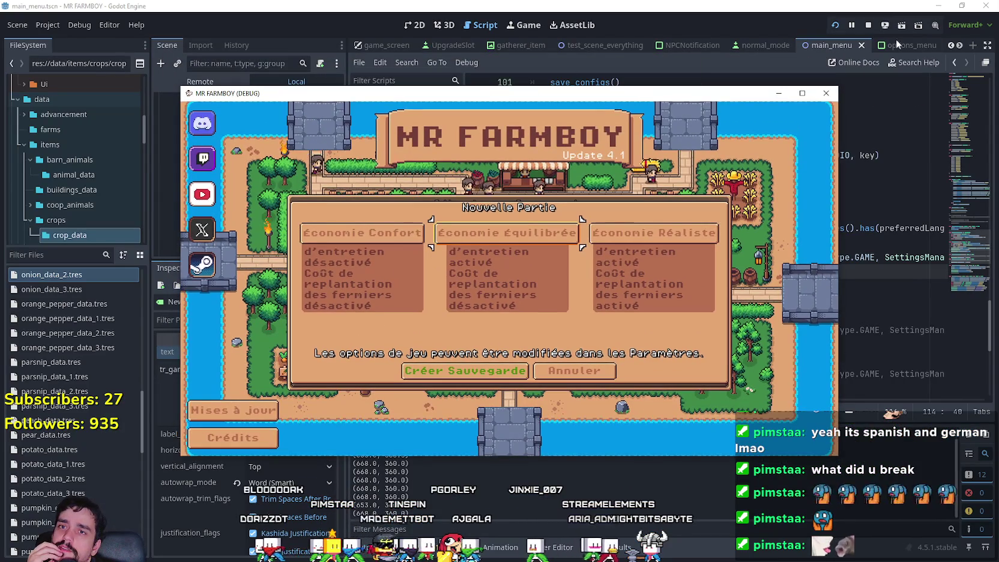
Step: In normal_mode, select the tr_balanced_economy_info Label and set its vertical alignment to Center
{"action": "left_click", "coordinate": [570, 148]}
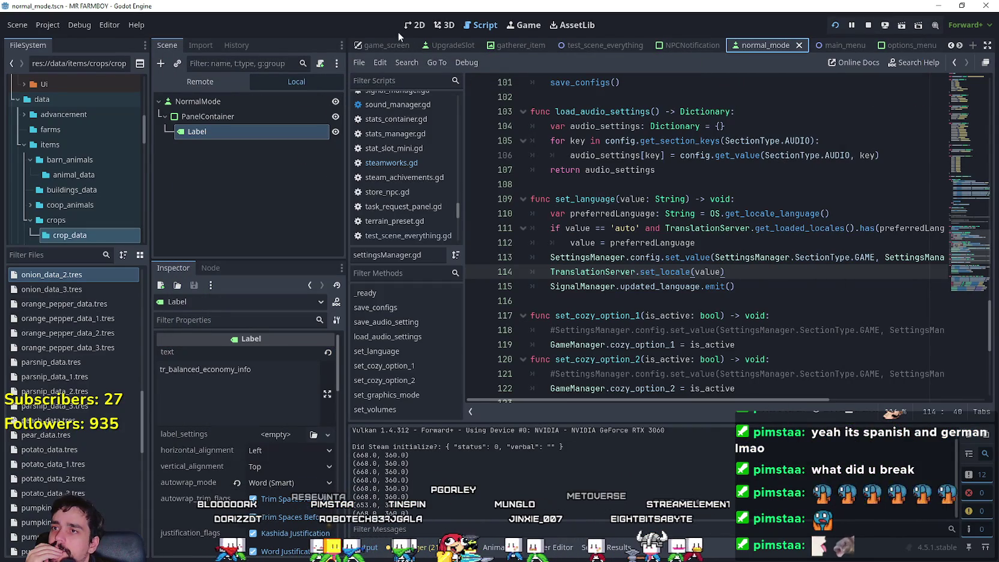
{"action": "left_click", "coordinate": [412, 25]}
{"action": "scroll", "coordinate": [620, 333], "scroll_direction": "down", "scroll_amount": 2}
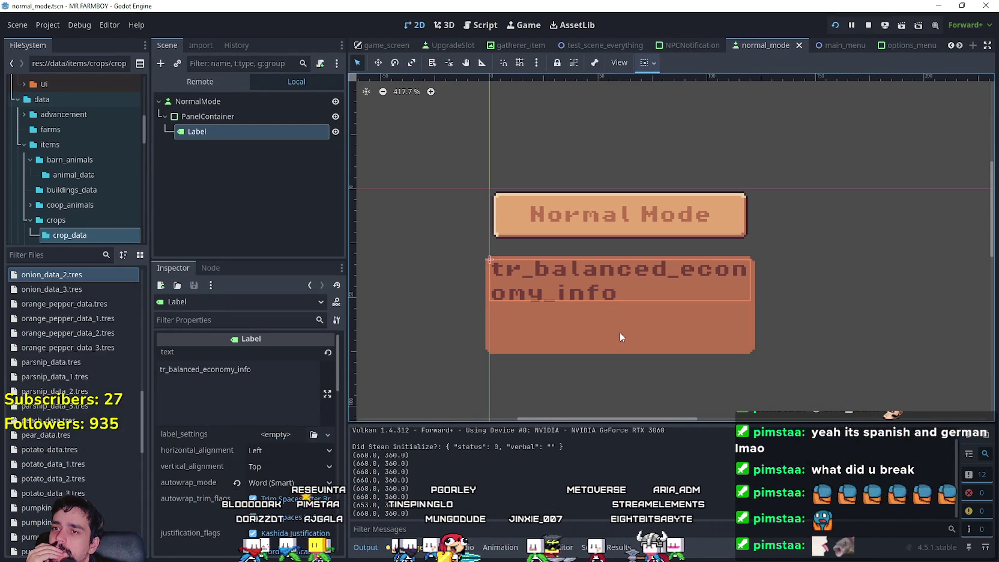
{"action": "left_click", "coordinate": [274, 389]}
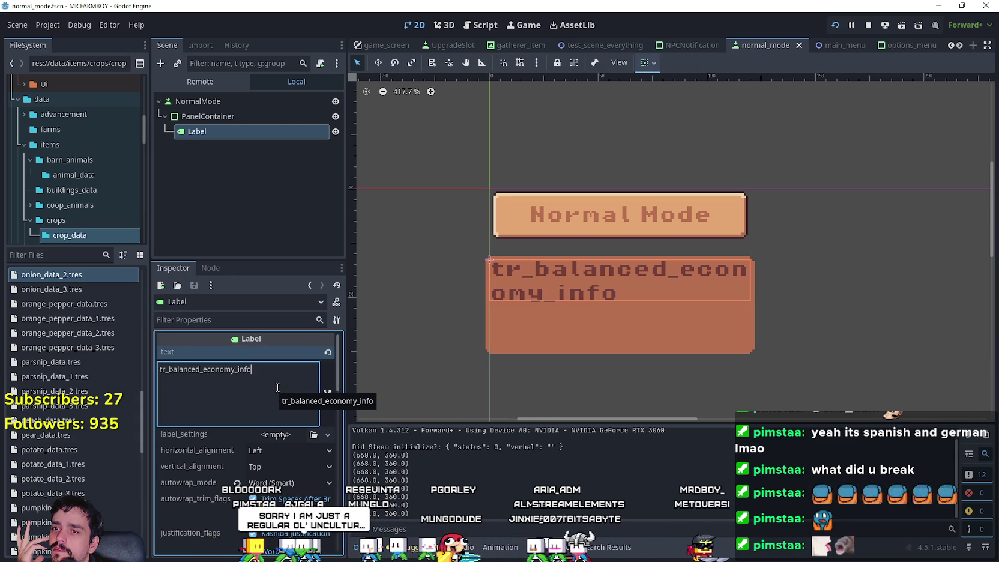
{"action": "left_click", "coordinate": [225, 118]}
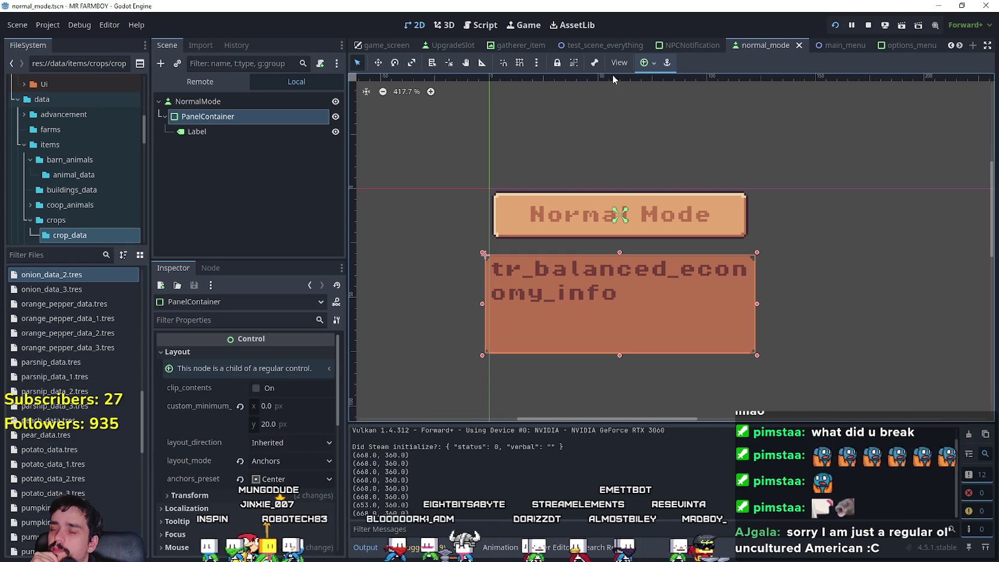
{"action": "left_click", "coordinate": [213, 133]}
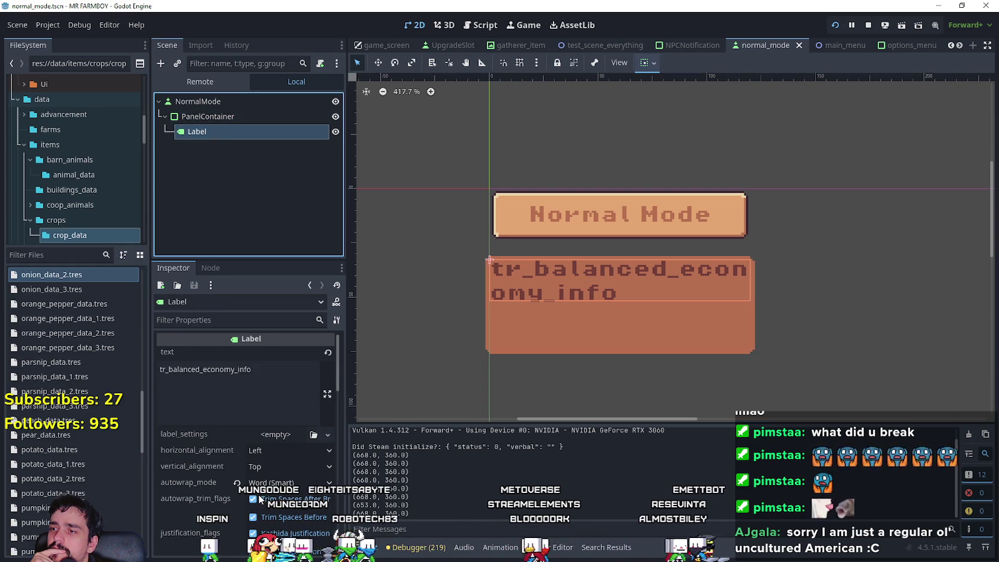
{"action": "left_click", "coordinate": [268, 465]}
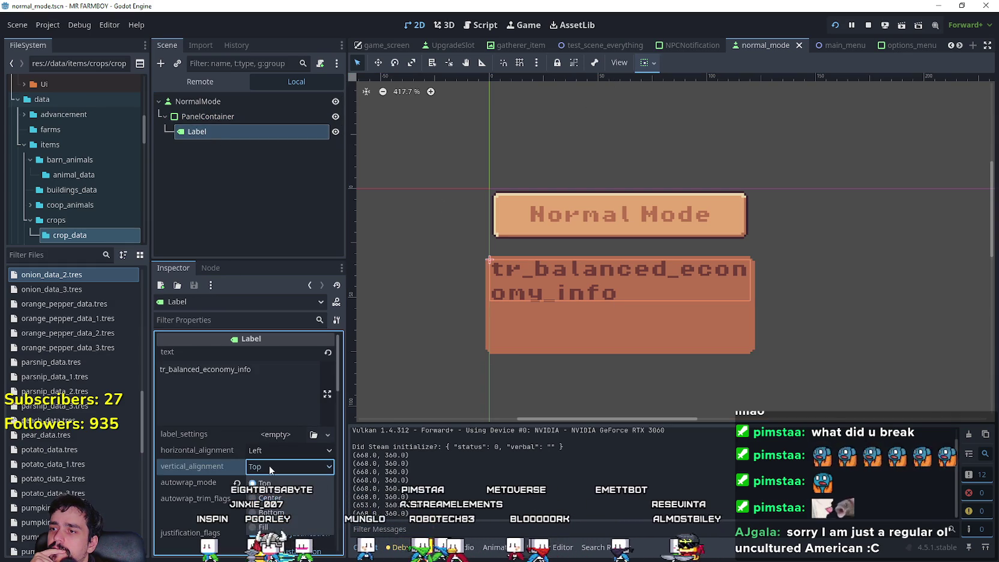
{"action": "left_click", "coordinate": [270, 498]}
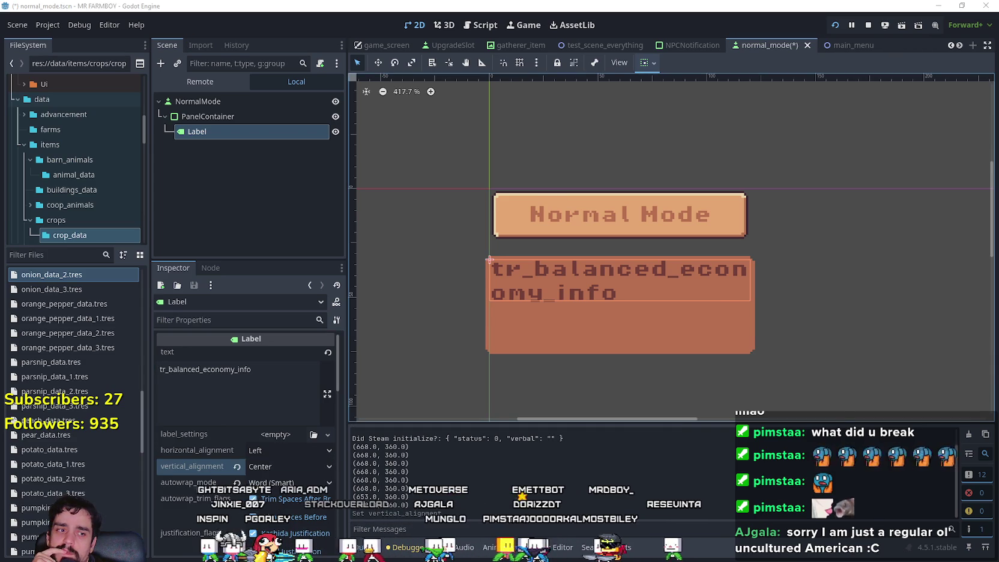
Step: Reset the label's vertical alignment to Top, test horizontal Center in the game, then revert to Left
{"action": "key", "text": "alt+Tab"}
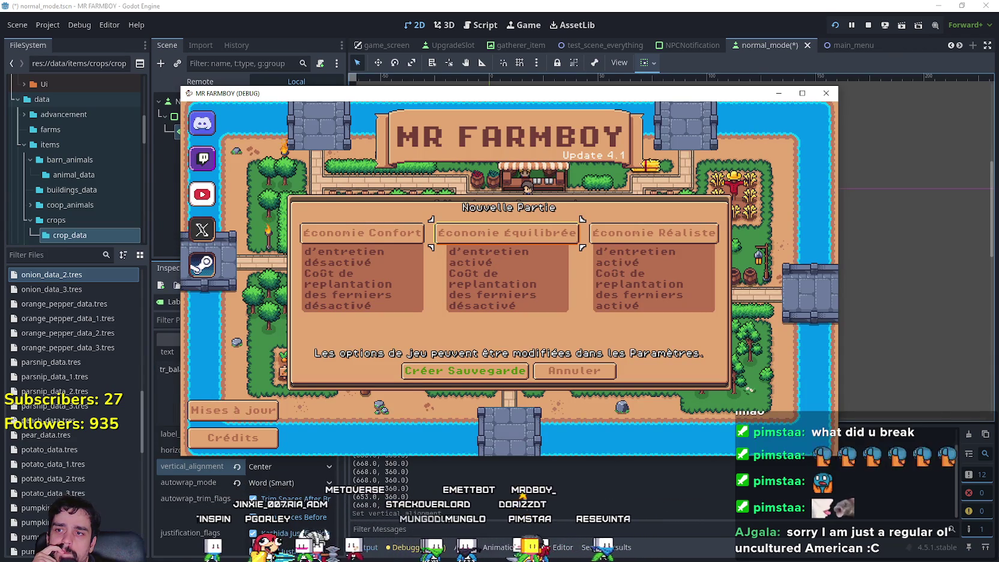
{"action": "key", "text": "alt+Tab"}
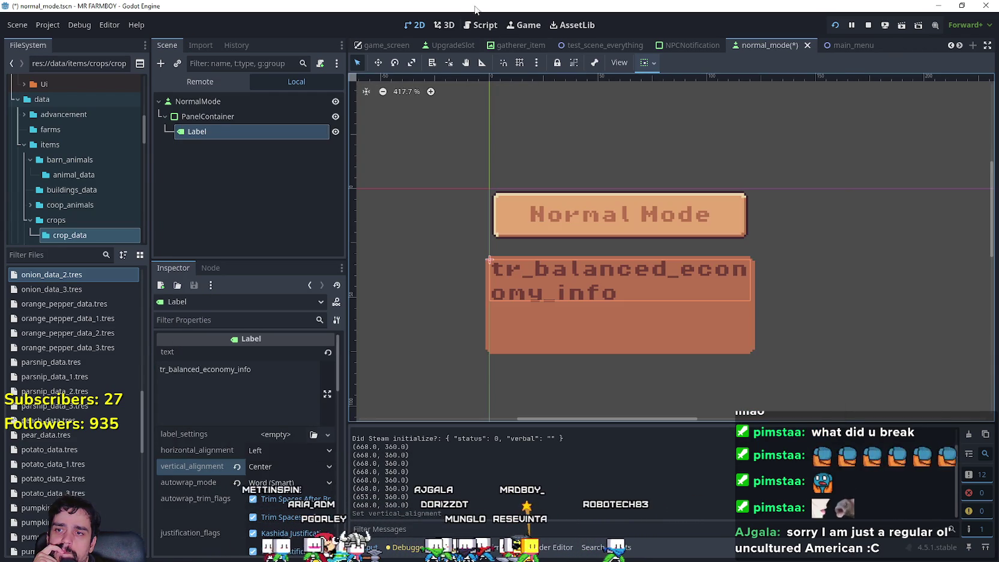
{"action": "left_click", "coordinate": [264, 467]}
{"action": "left_click", "coordinate": [264, 481]}
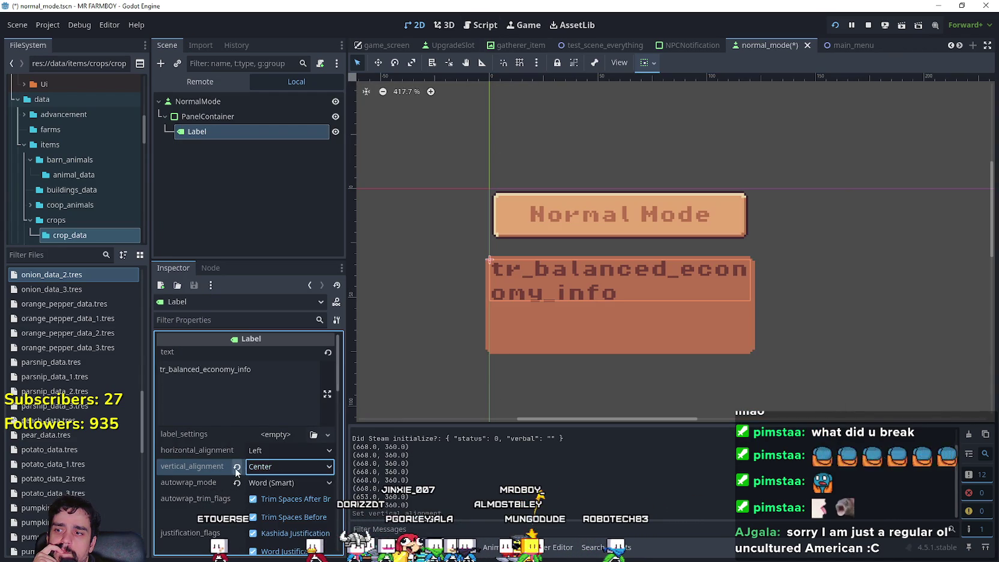
{"action": "left_click", "coordinate": [266, 451]}
{"action": "left_click", "coordinate": [267, 480]}
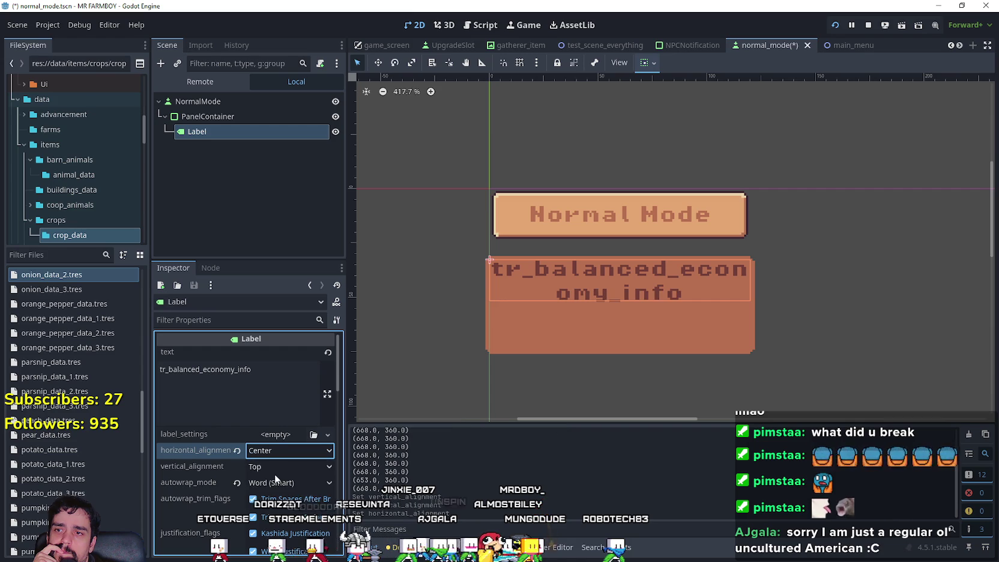
{"action": "key", "text": "alt+Tab"}
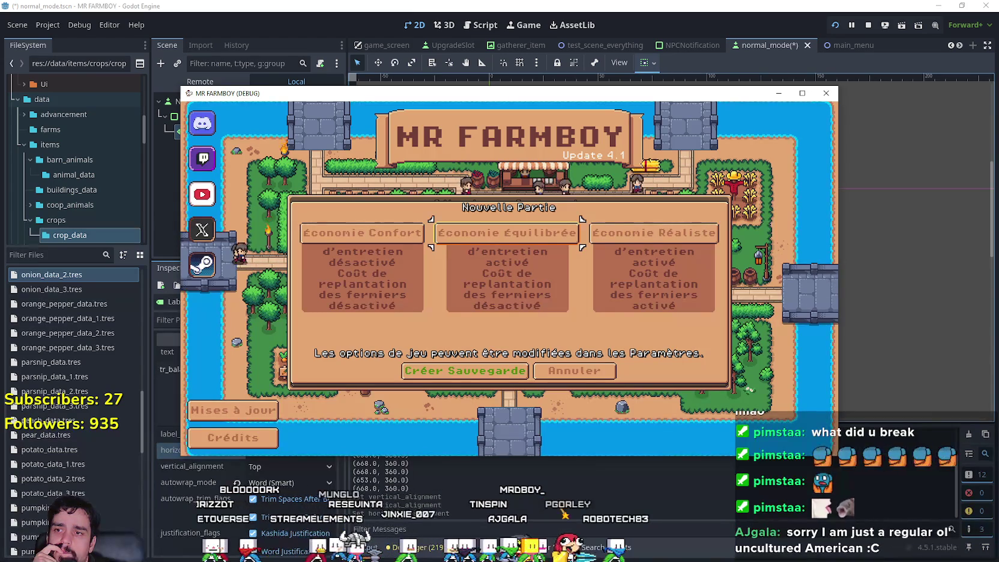
{"action": "left_click", "coordinate": [385, 5]}
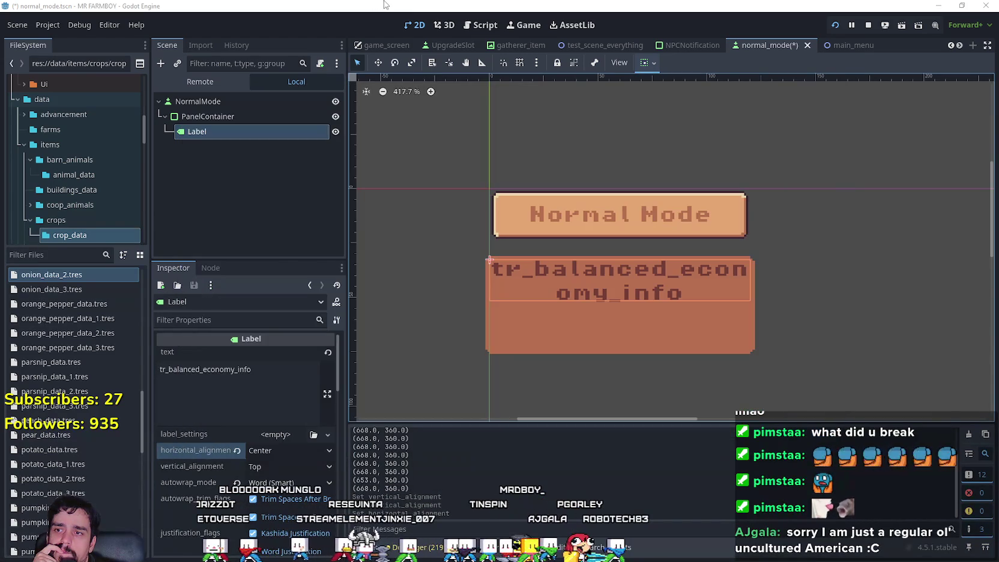
{"action": "left_click", "coordinate": [237, 450]}
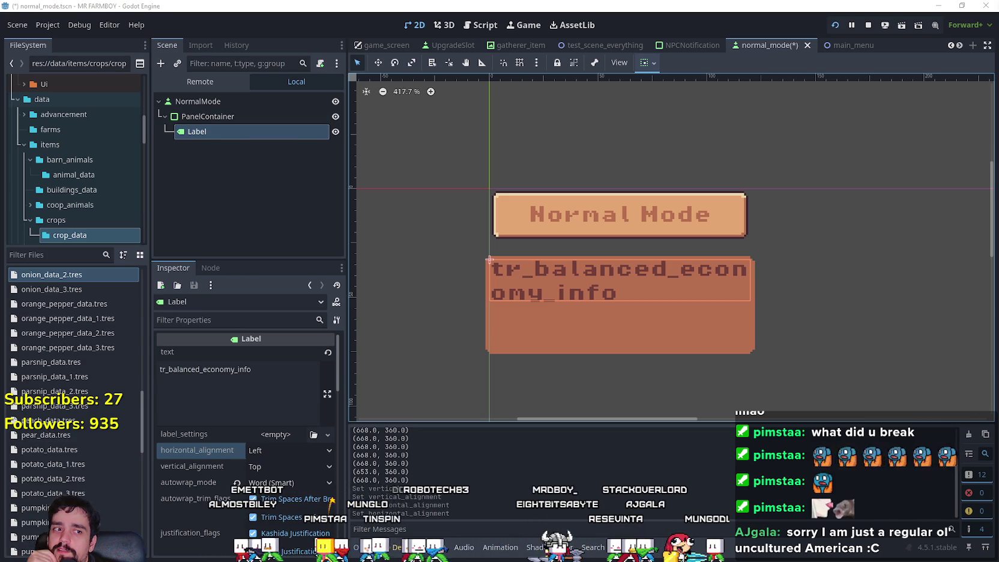
Step: In the running game, leave the French new-game screen and switch the language to Spanish - Spain
{"action": "key", "text": "alt+Tab"}
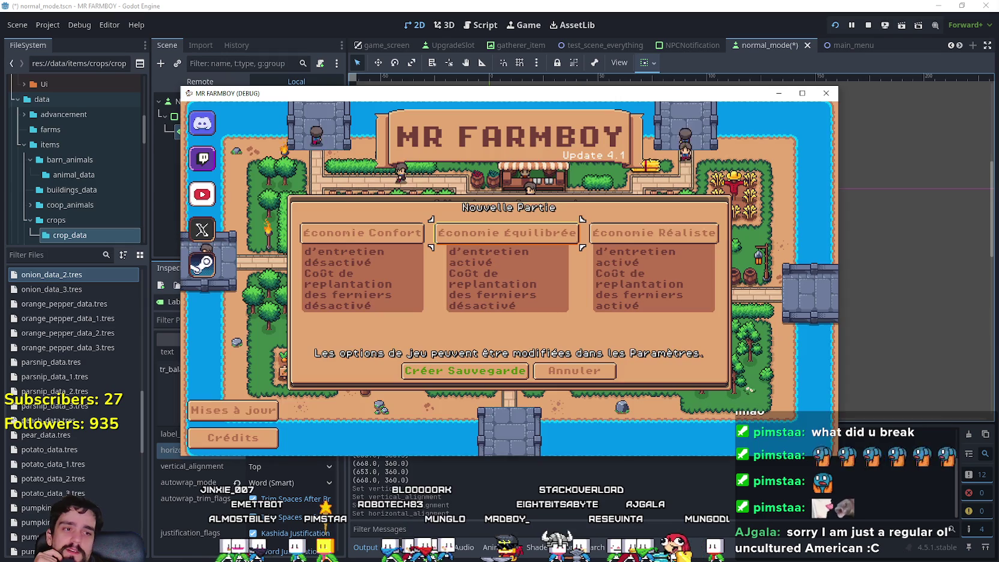
{"action": "left_click", "coordinate": [561, 375]}
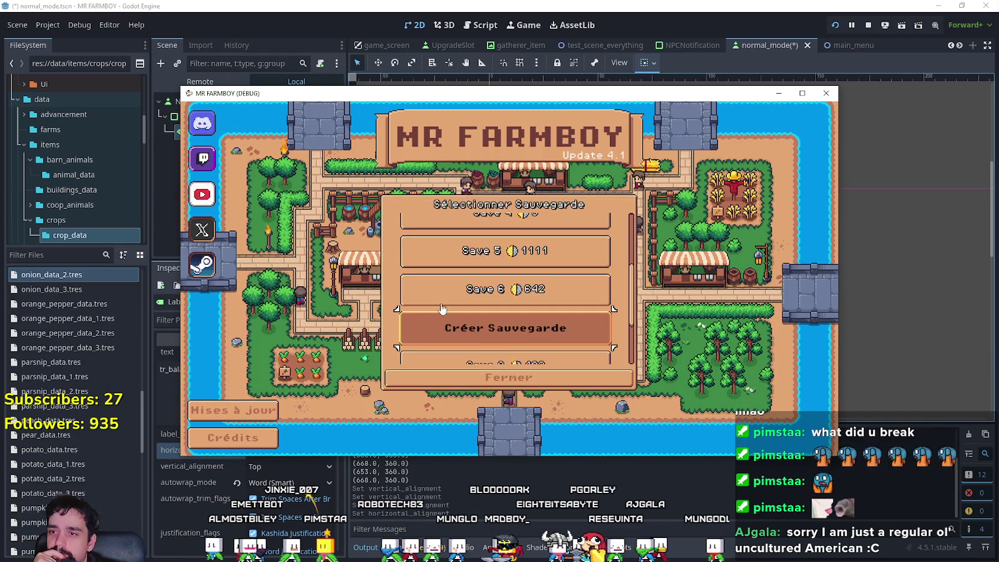
{"action": "left_click", "coordinate": [527, 379]}
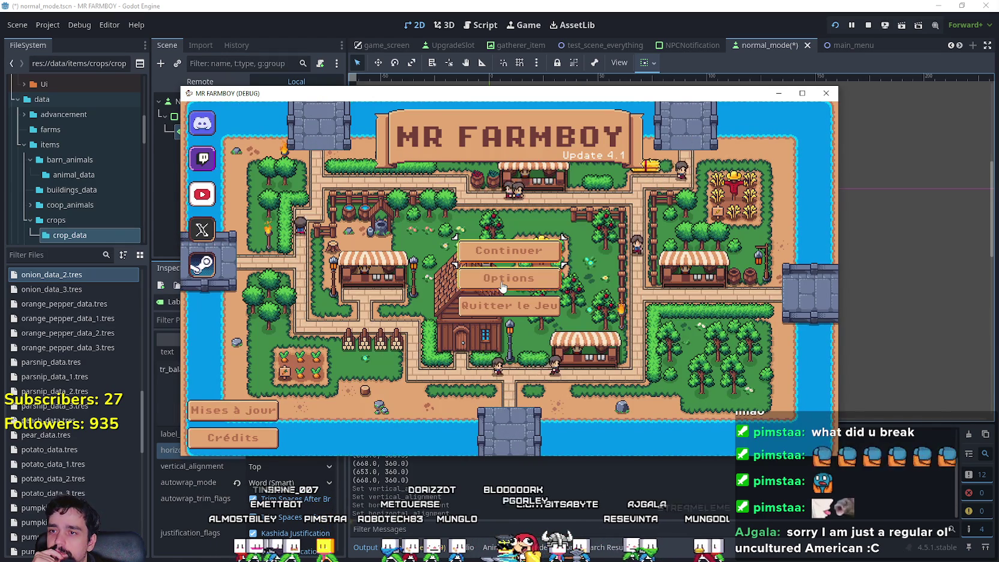
{"action": "left_click", "coordinate": [508, 278]}
{"action": "left_click", "coordinate": [319, 222]}
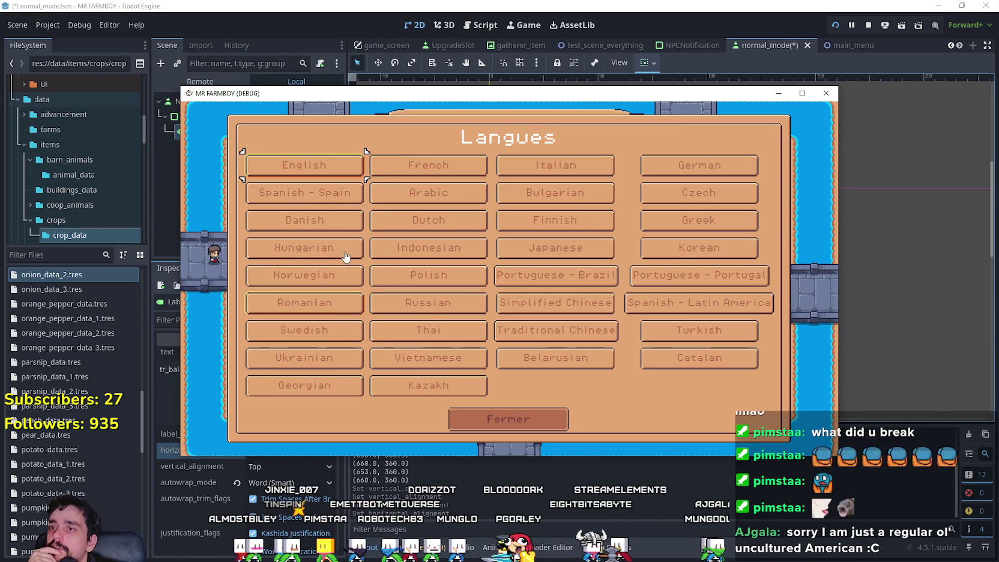
{"action": "left_click", "coordinate": [307, 193]}
{"action": "left_click", "coordinate": [607, 414]}
Step: Open a new save to view the Nuevo Juego dialog in Spanish, then return to the editor
{"action": "left_click", "coordinate": [534, 354]}
{"action": "scroll", "coordinate": [507, 317], "scroll_direction": "down", "scroll_amount": 2}
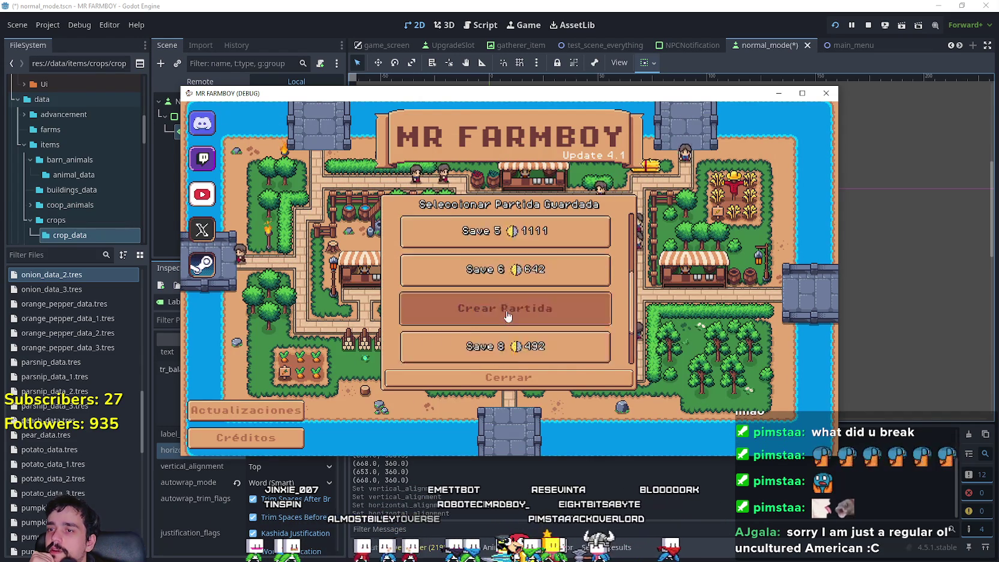
{"action": "left_click", "coordinate": [541, 286]}
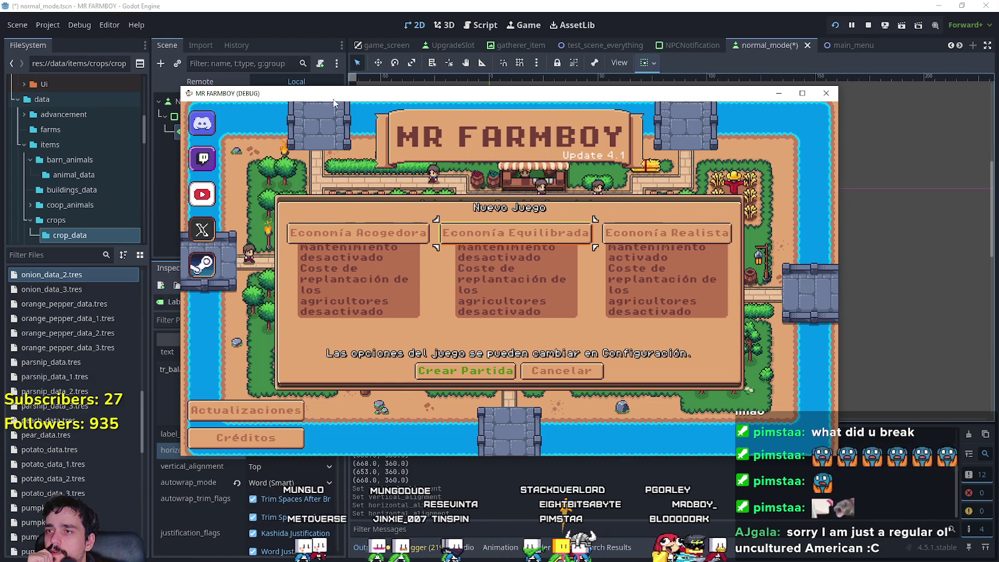
{"action": "key", "text": "alt+Tab"}
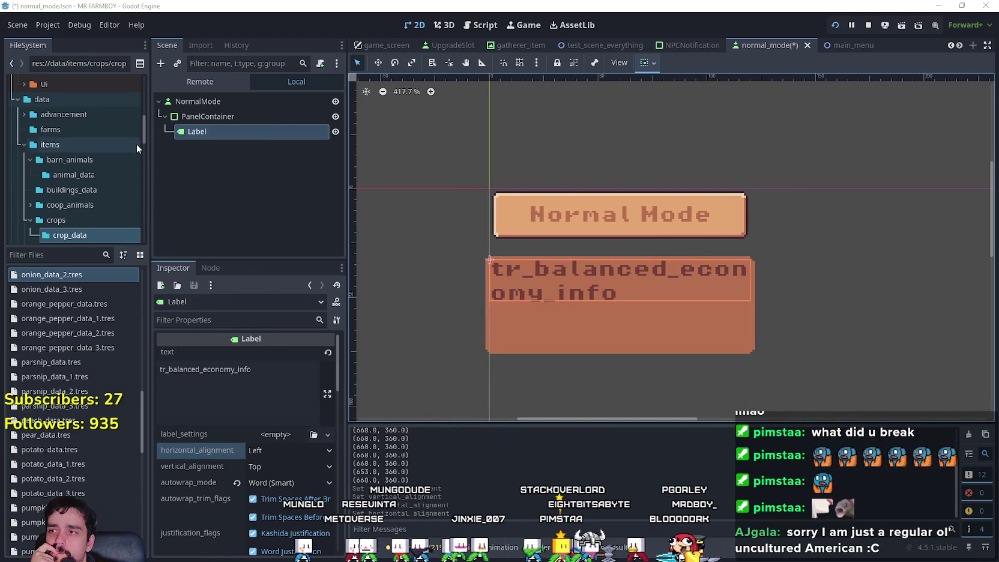
Step: Select the PanelContainer and nudge it a few pixels lower with the arrow keys in Move mode
{"action": "left_click", "coordinate": [224, 120]}
{"action": "left_click", "coordinate": [375, 63]}
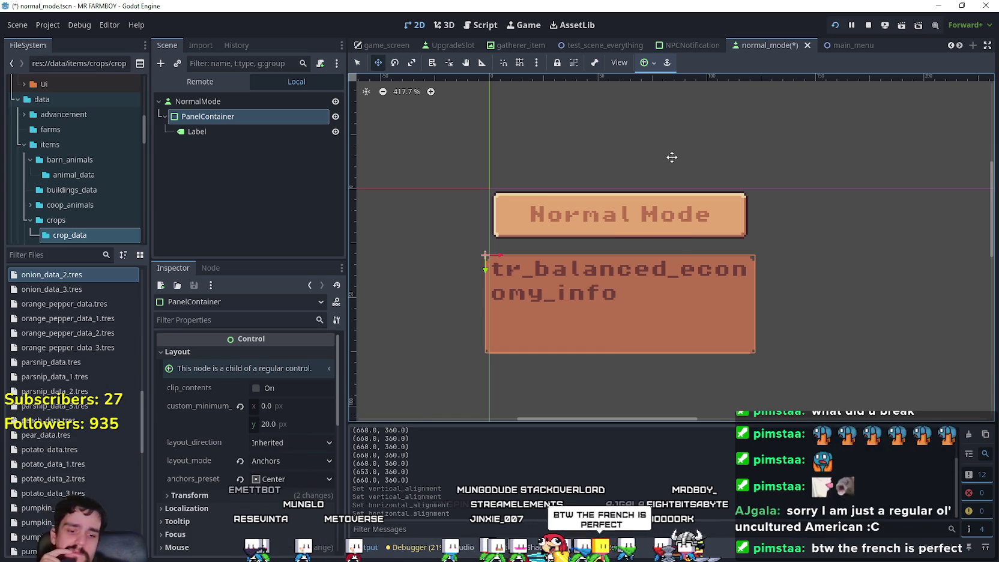
{"action": "key", "text": "Up"}
{"action": "key", "text": "Down"}
{"action": "key", "text": "Down"}
{"action": "key", "text": "Down"}
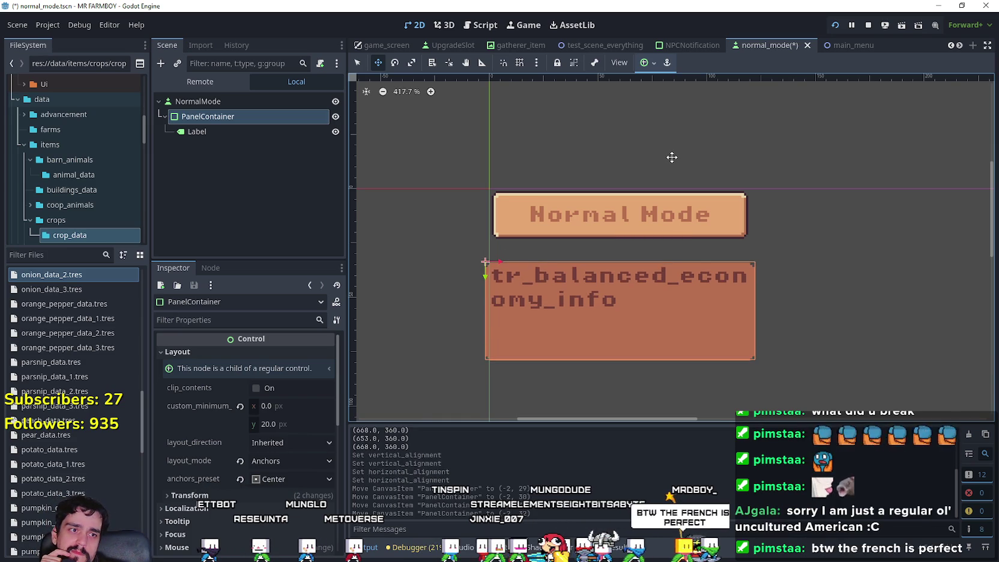
{"action": "key", "text": "Down"}
{"action": "key", "text": "Down"}
{"action": "key", "text": "Down"}
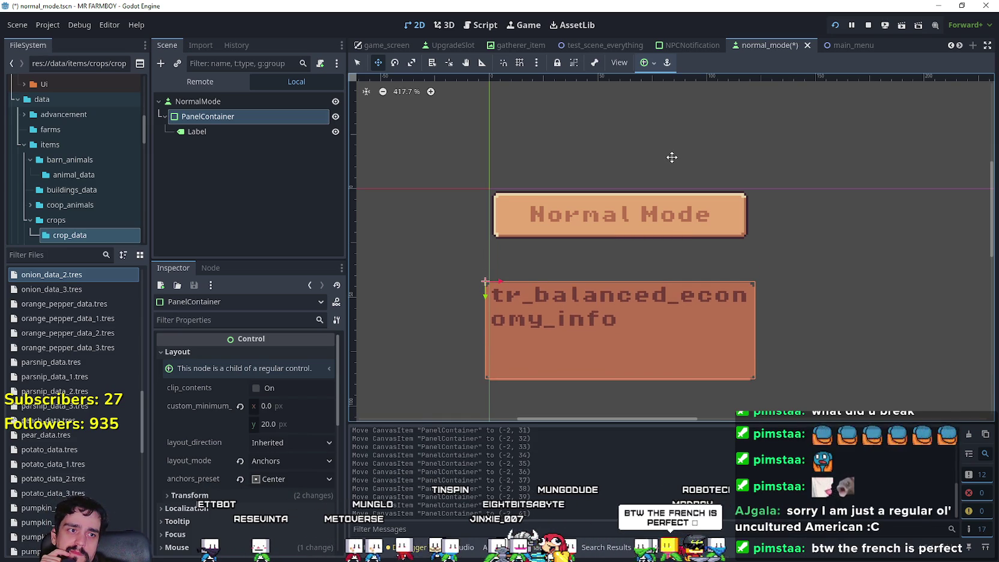
{"action": "key", "text": "Down"}
{"action": "key", "text": "Down"}
{"action": "key", "text": "Down"}
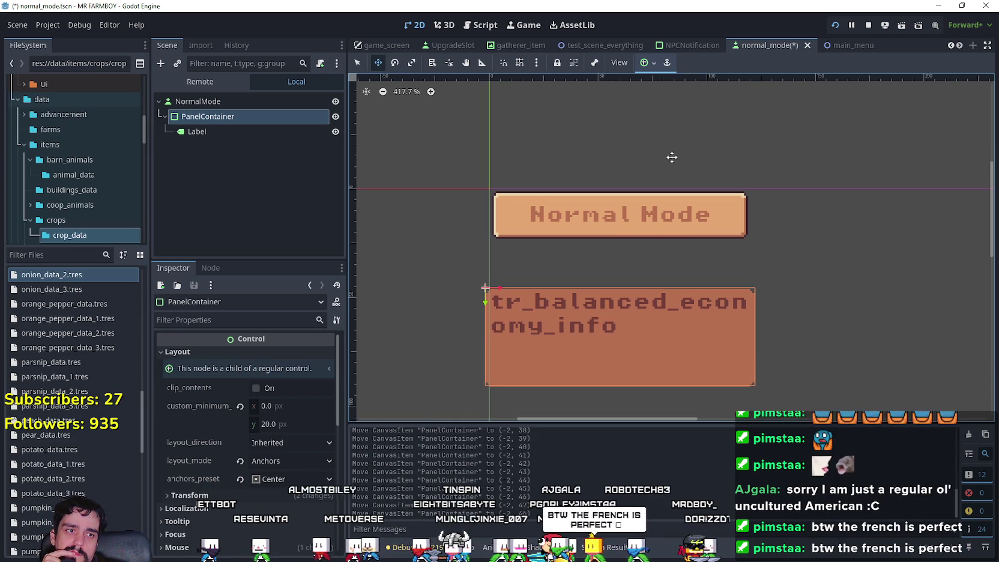
{"action": "key", "text": "Up"}
{"action": "key", "text": "Down"}
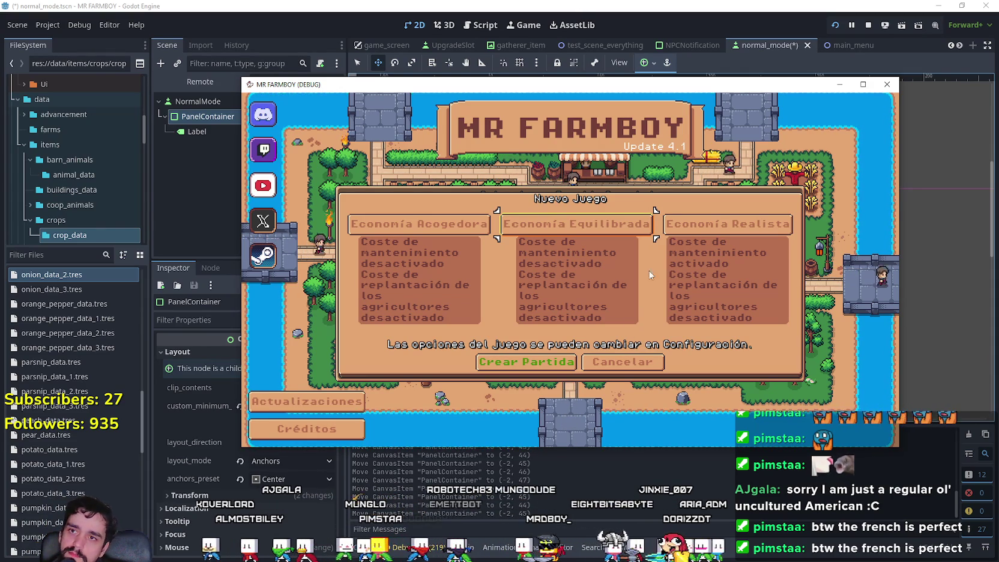
Step: Rerun the game with F5 and check the Spanish save list and new-game screen
{"action": "key", "text": "F5"}
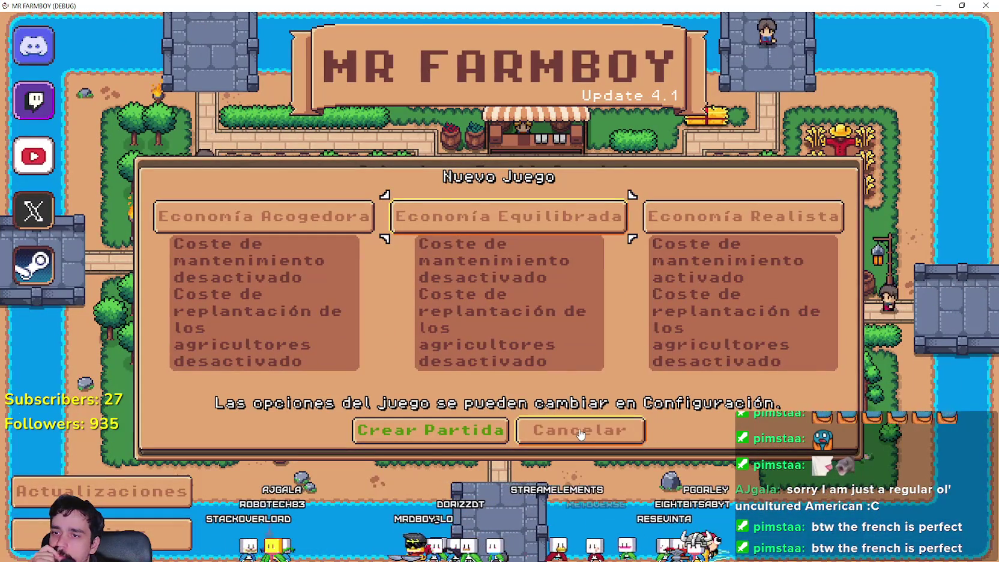
{"action": "left_click", "coordinate": [582, 440]}
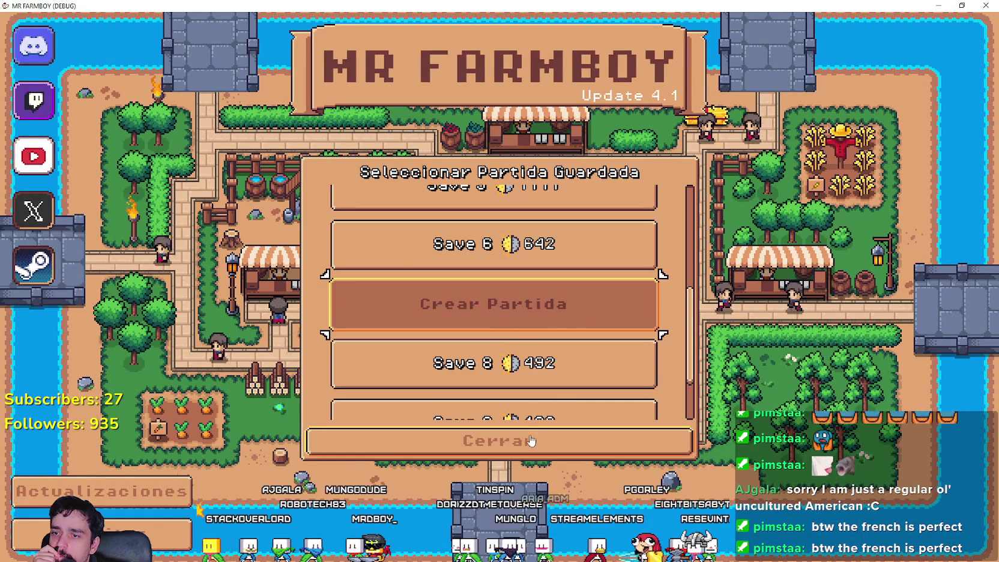
{"action": "left_click", "coordinate": [531, 437]}
{"action": "left_click", "coordinate": [509, 245]}
{"action": "scroll", "coordinate": [499, 334], "scroll_direction": "down", "scroll_amount": 3}
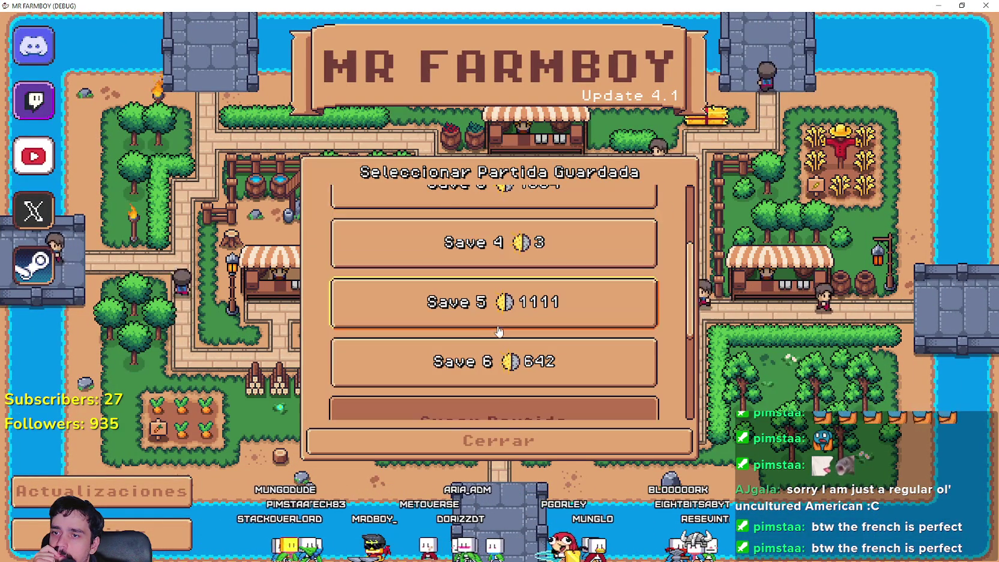
{"action": "left_click", "coordinate": [503, 413]}
{"action": "left_click", "coordinate": [570, 430]}
{"action": "scroll", "coordinate": [529, 337], "scroll_direction": "down", "scroll_amount": 1}
{"action": "scroll", "coordinate": [529, 337], "scroll_direction": "down", "scroll_amount": 2}
{"action": "left_click", "coordinate": [531, 440]}
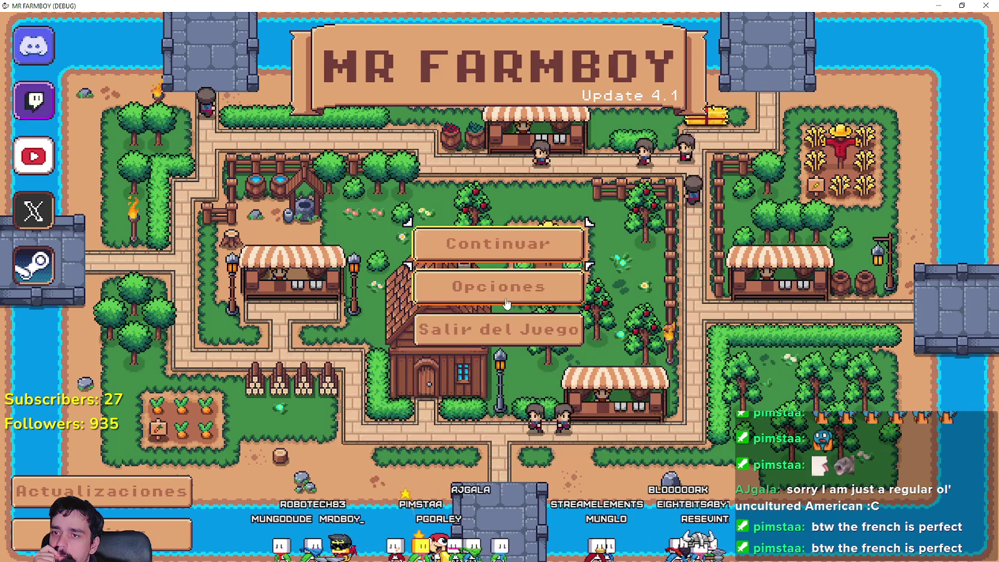
Step: Switch the game language to French and check its save list and new-game screen
{"action": "left_click", "coordinate": [504, 288]}
{"action": "left_click", "coordinate": [269, 209]}
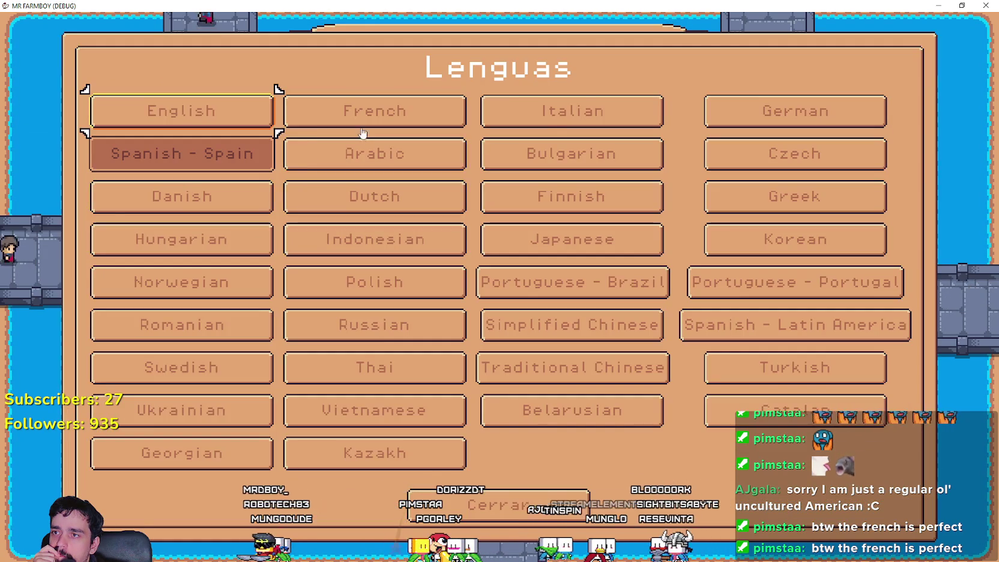
{"action": "left_click", "coordinate": [346, 111]}
{"action": "left_click", "coordinate": [574, 475]}
{"action": "left_click", "coordinate": [516, 243]}
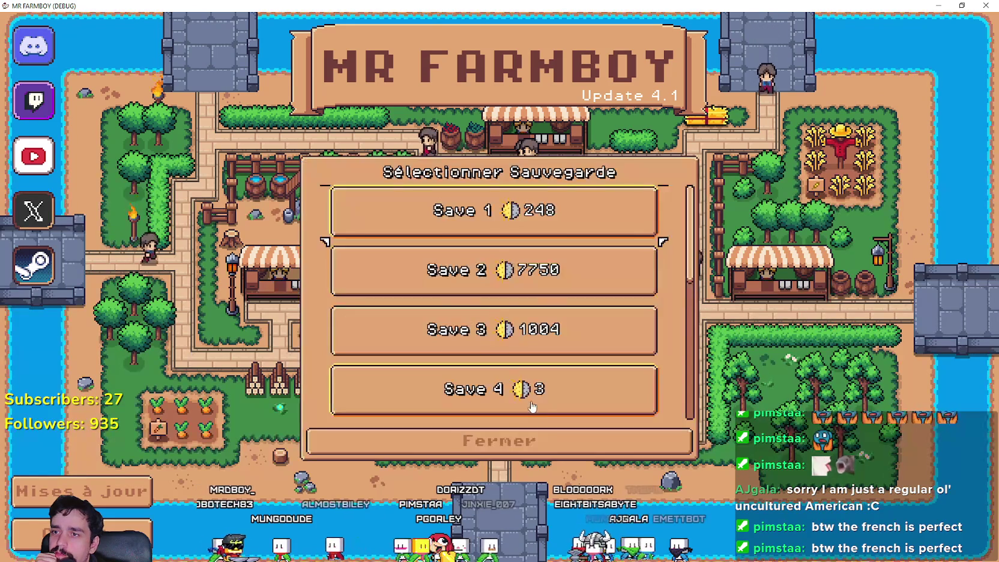
{"action": "scroll", "coordinate": [516, 299], "scroll_direction": "down", "scroll_amount": 4}
{"action": "left_click", "coordinate": [515, 301]}
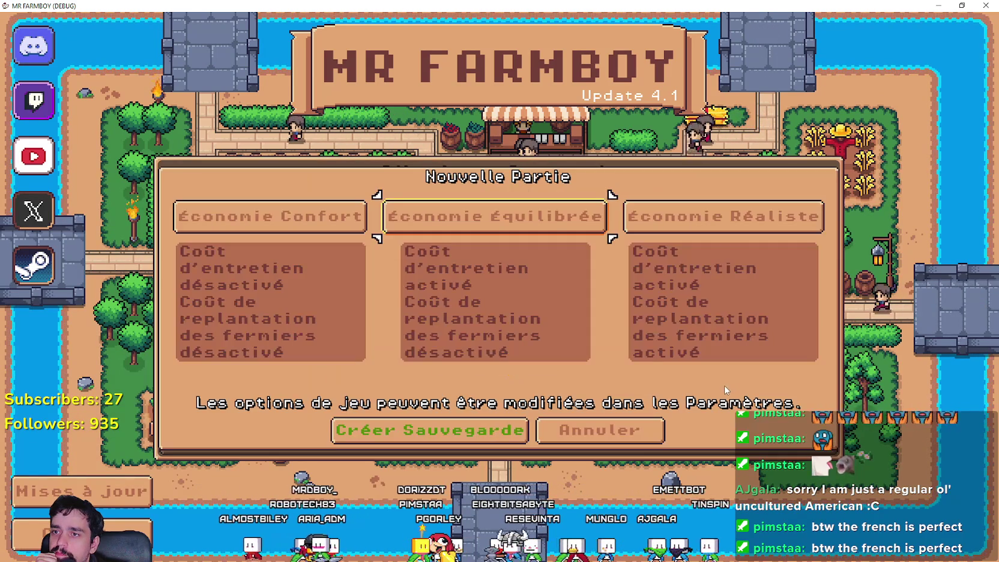
{"action": "left_click", "coordinate": [599, 429]}
{"action": "left_click", "coordinate": [498, 441]}
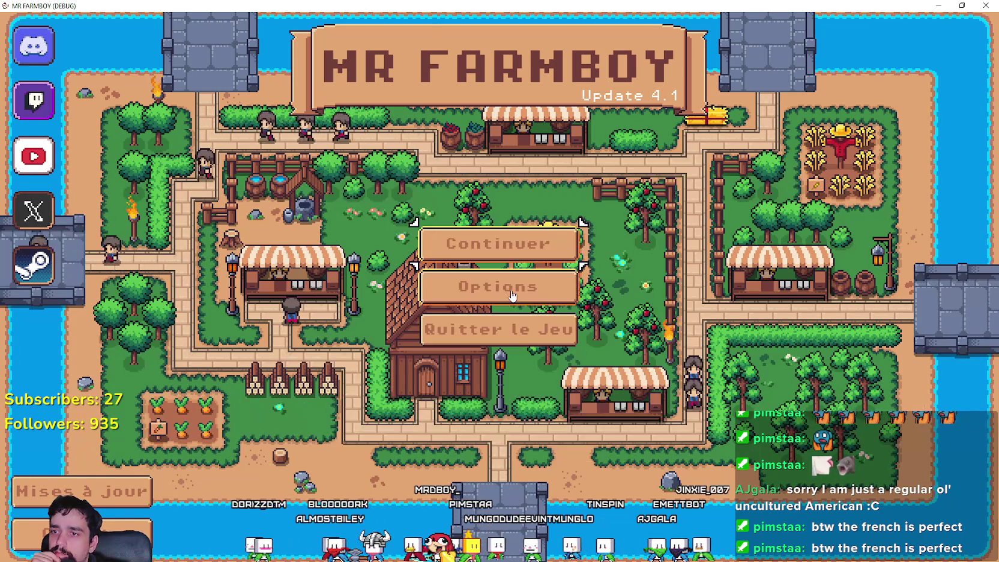
Step: Switch the game language to Italian and check its save list and new-game screen
{"action": "left_click", "coordinate": [500, 285]}
{"action": "left_click", "coordinate": [222, 199]}
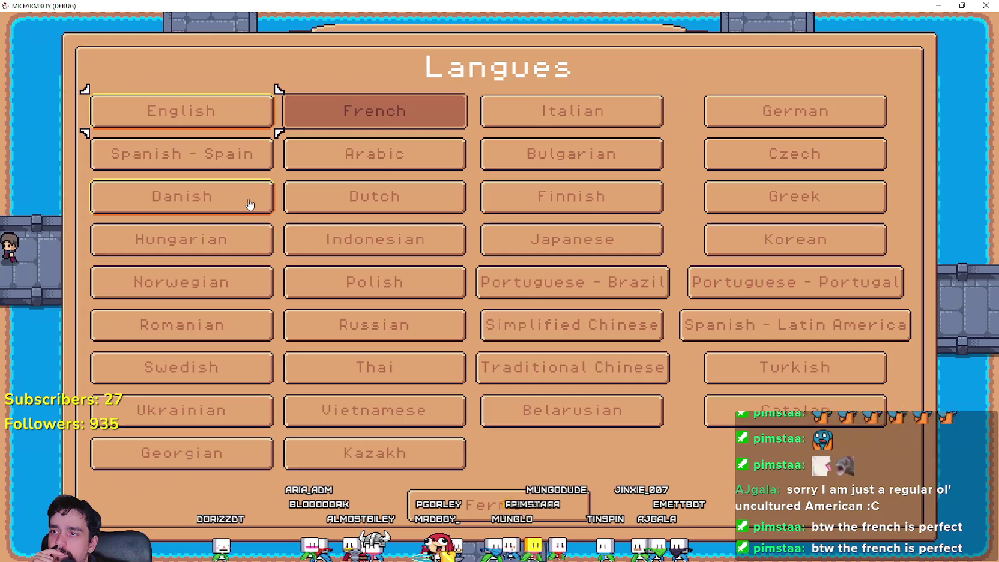
{"action": "left_click", "coordinate": [572, 110]}
{"action": "left_click", "coordinate": [598, 482]}
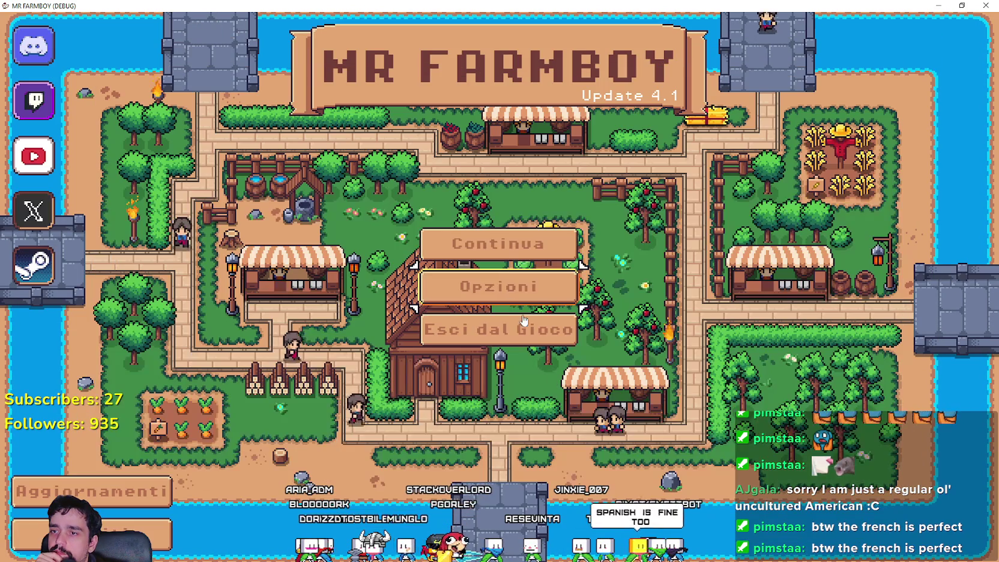
{"action": "left_click", "coordinate": [511, 242]}
{"action": "scroll", "coordinate": [515, 300], "scroll_direction": "down", "scroll_amount": 2}
{"action": "scroll", "coordinate": [515, 300], "scroll_direction": "down", "scroll_amount": 2}
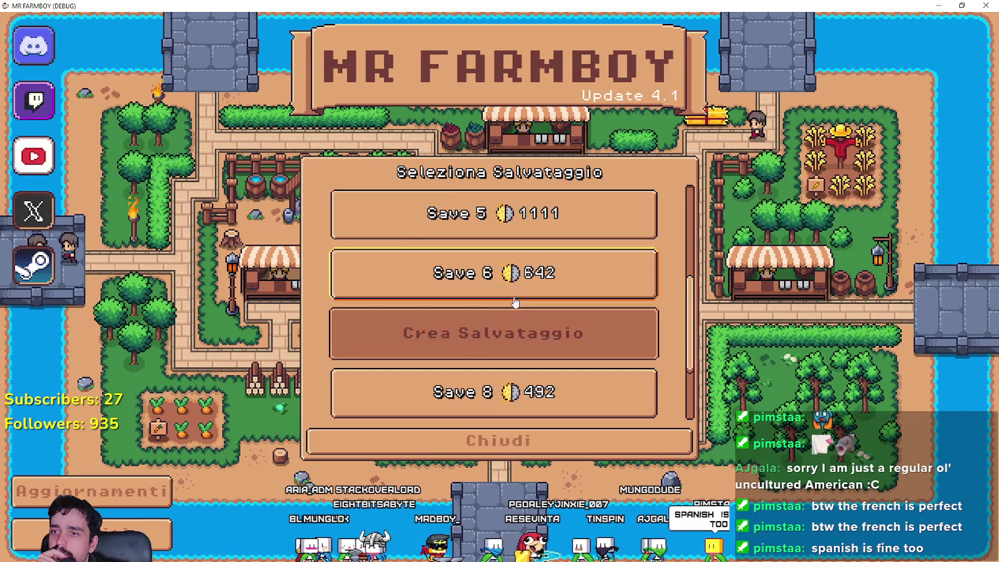
{"action": "left_click", "coordinate": [515, 332]}
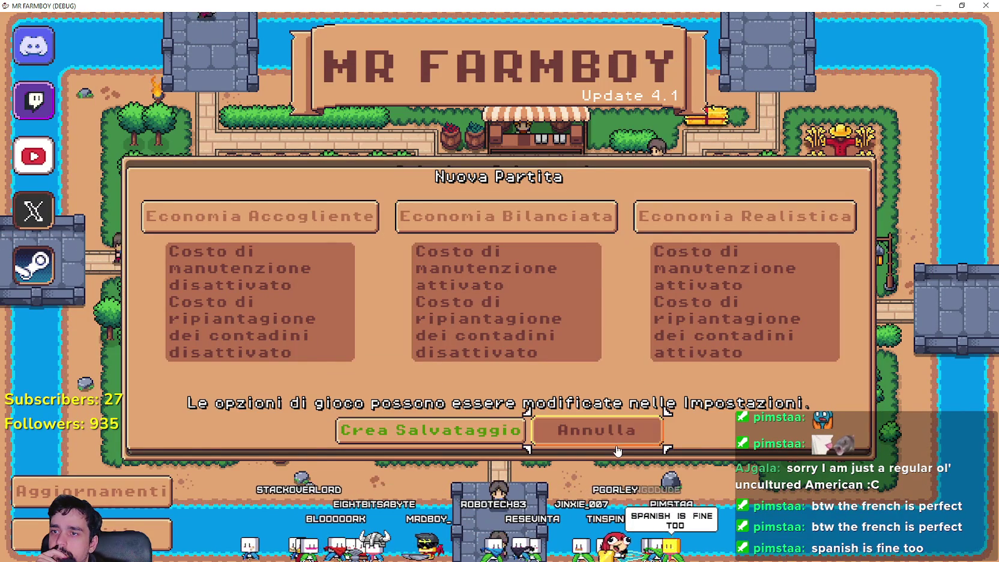
{"action": "left_click", "coordinate": [597, 430]}
{"action": "scroll", "coordinate": [600, 384], "scroll_direction": "down", "scroll_amount": 2}
{"action": "left_click", "coordinate": [552, 440]}
Step: Switch the game language to German and check its save list and new-game screen
{"action": "left_click", "coordinate": [504, 286]}
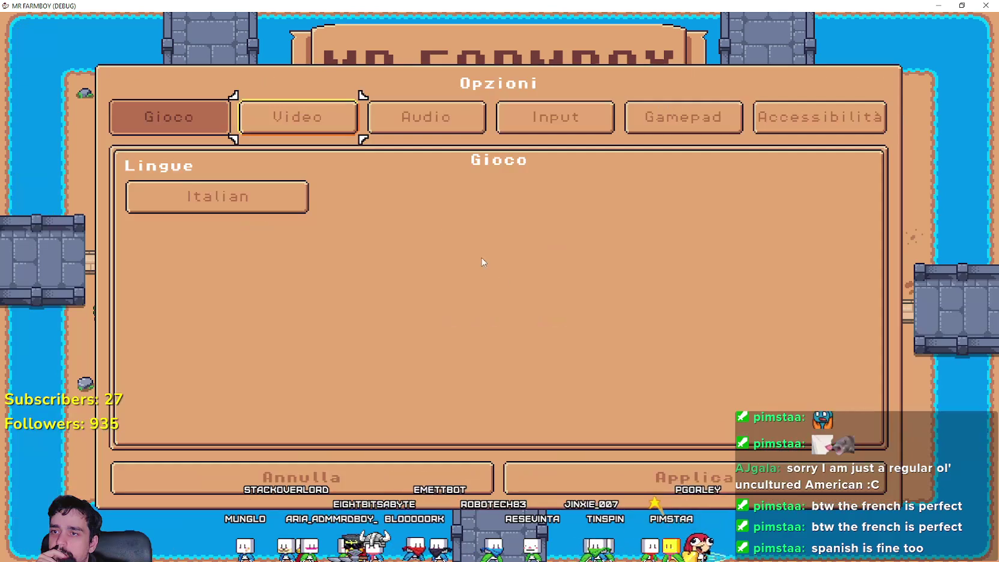
{"action": "left_click", "coordinate": [273, 197]}
{"action": "left_click", "coordinate": [774, 120]}
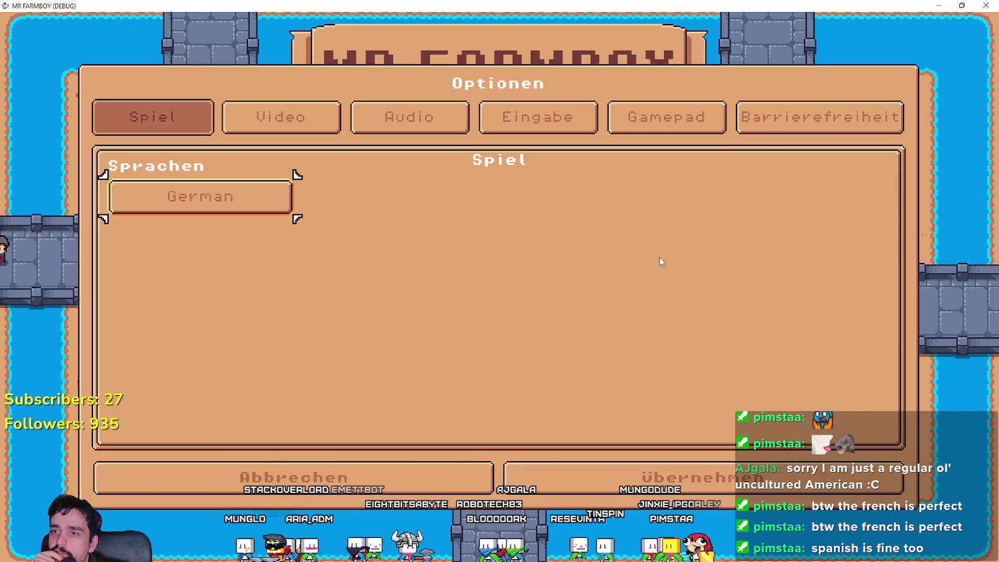
{"action": "left_click", "coordinate": [606, 477]}
{"action": "left_click", "coordinate": [495, 238]}
{"action": "scroll", "coordinate": [530, 347], "scroll_direction": "down", "scroll_amount": 5}
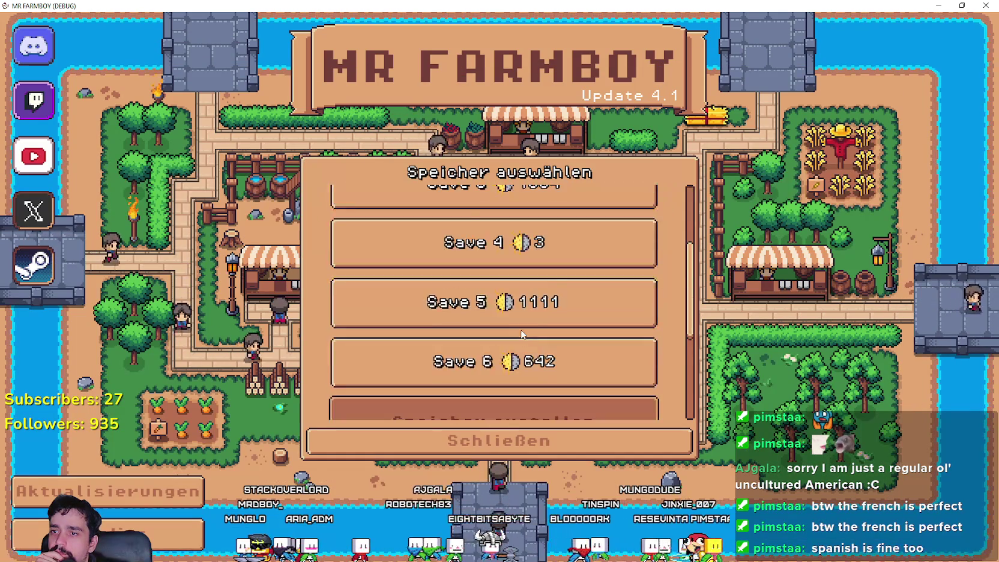
{"action": "left_click", "coordinate": [530, 354]}
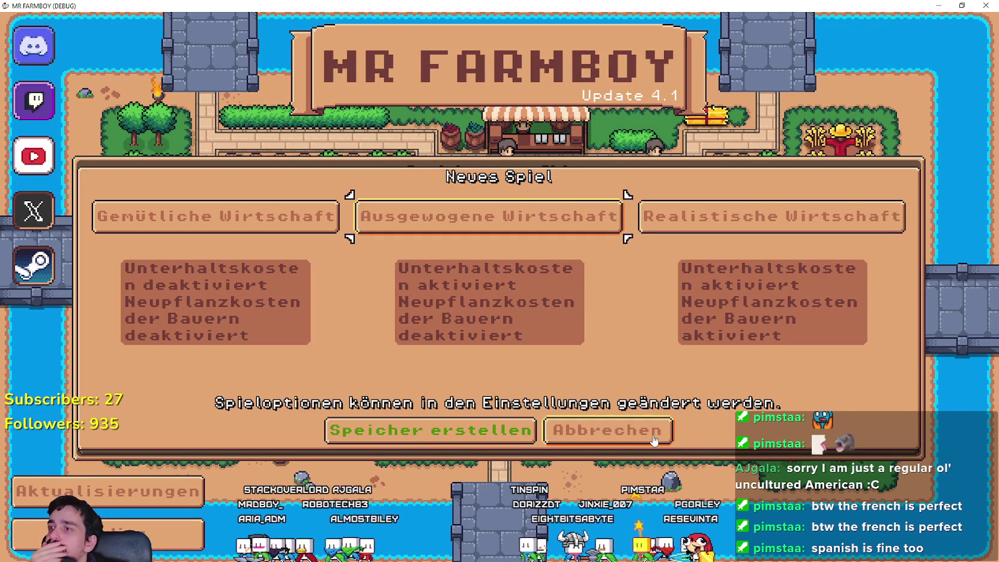
{"action": "left_click", "coordinate": [622, 439]}
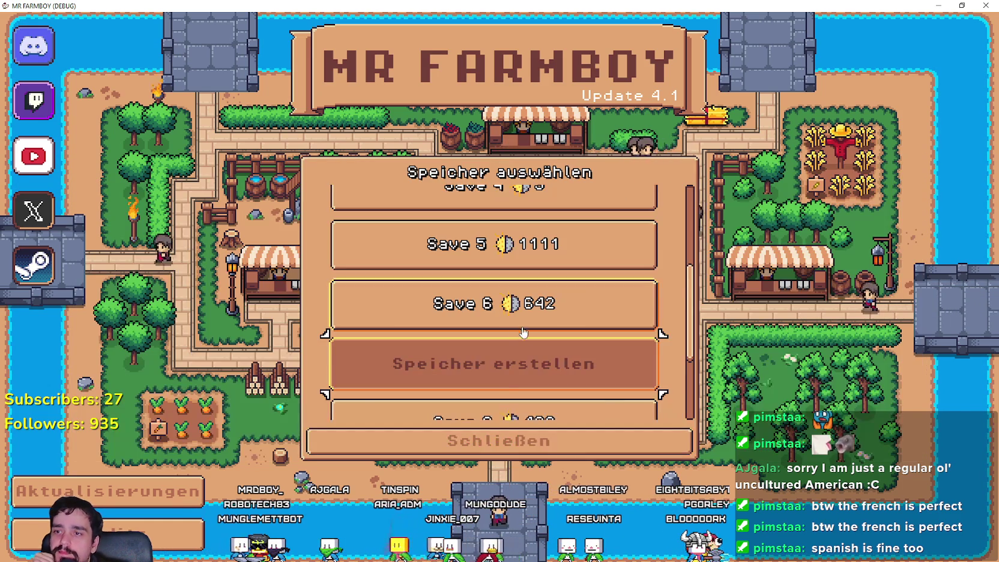
{"action": "scroll", "coordinate": [570, 372], "scroll_direction": "down", "scroll_amount": 2}
{"action": "left_click", "coordinate": [498, 441]}
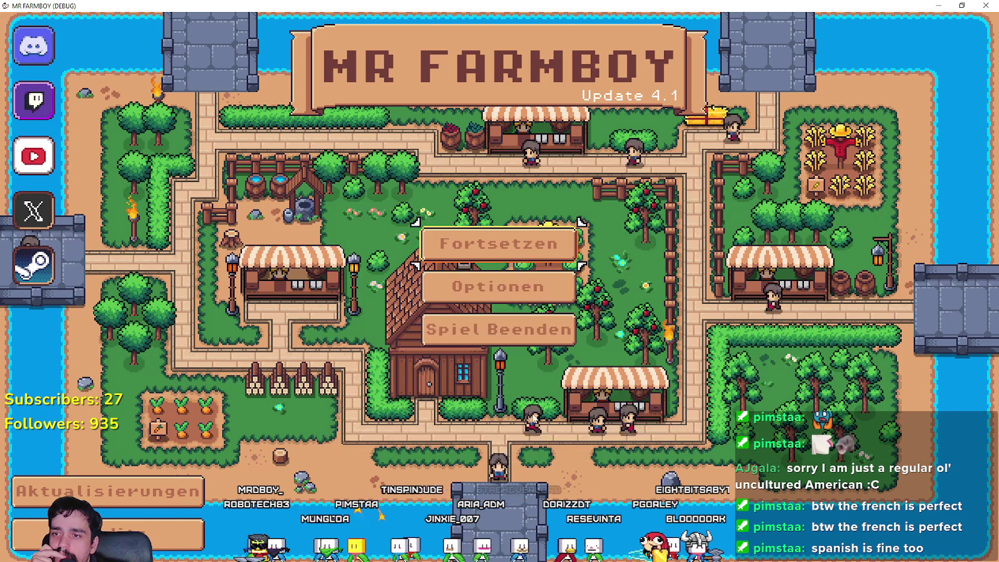
Step: In the game options, pick Arabic from the language grid
{"action": "left_click", "coordinate": [489, 288]}
{"action": "left_click", "coordinate": [264, 198]}
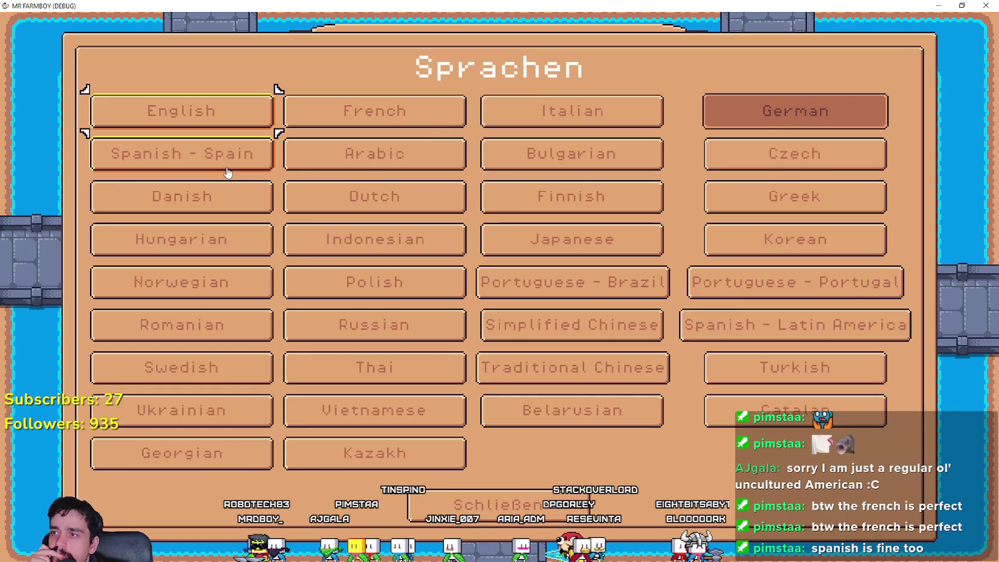
{"action": "left_click", "coordinate": [384, 167]}
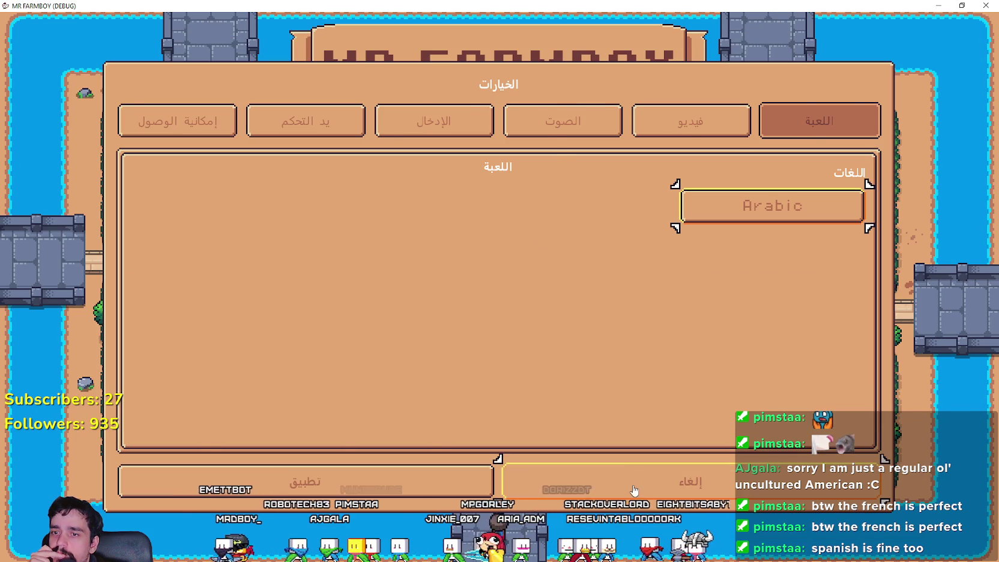
Step: Check the Arabic save list and new-game screen, then return to the main menu
{"action": "left_click", "coordinate": [634, 490]}
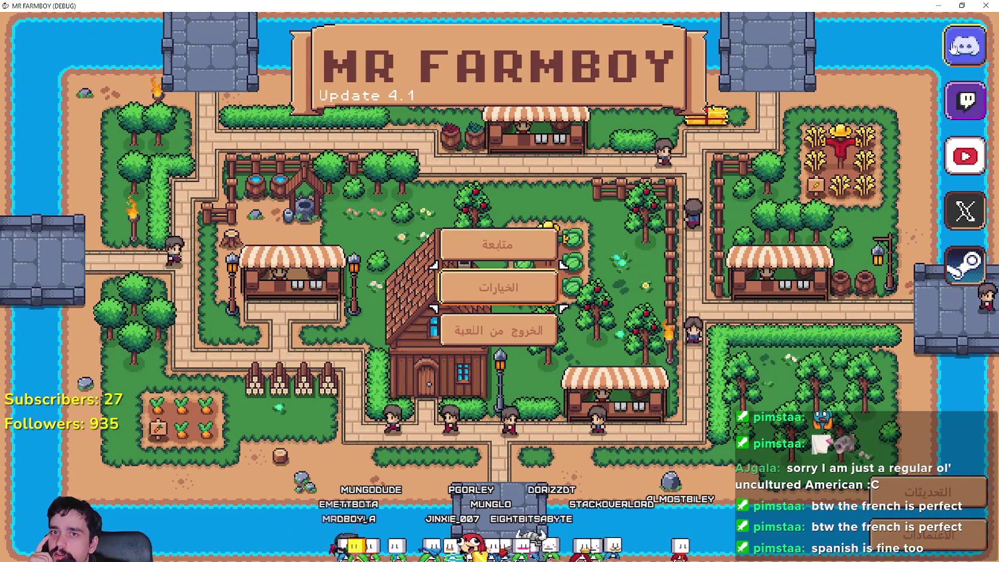
{"action": "left_click", "coordinate": [531, 249]}
{"action": "scroll", "coordinate": [512, 354], "scroll_direction": "down", "scroll_amount": 3}
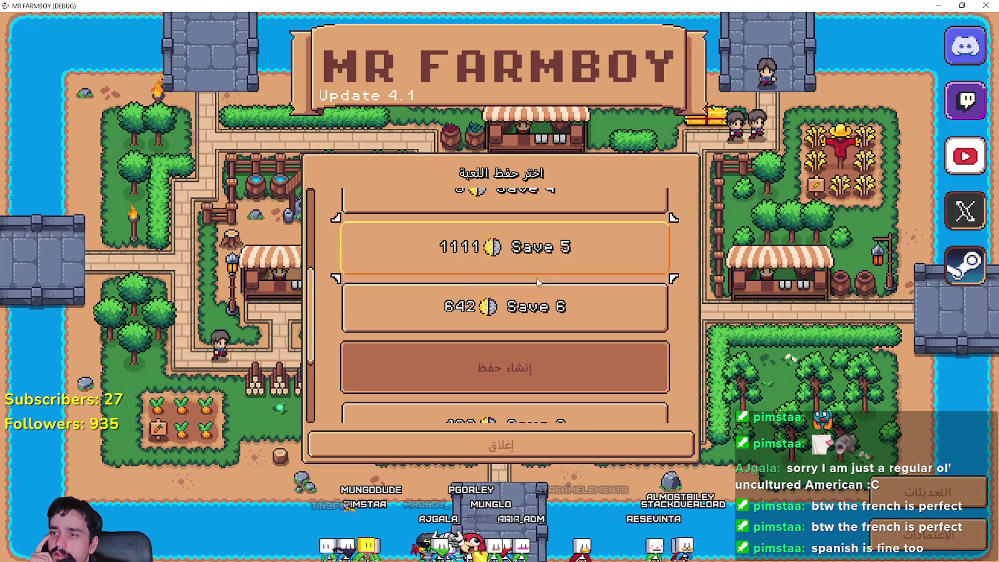
{"action": "scroll", "coordinate": [516, 348], "scroll_direction": "up", "scroll_amount": 2}
{"action": "scroll", "coordinate": [588, 336], "scroll_direction": "down", "scroll_amount": 2}
{"action": "scroll", "coordinate": [591, 367], "scroll_direction": "up", "scroll_amount": 2}
{"action": "scroll", "coordinate": [588, 384], "scroll_direction": "down", "scroll_amount": 4}
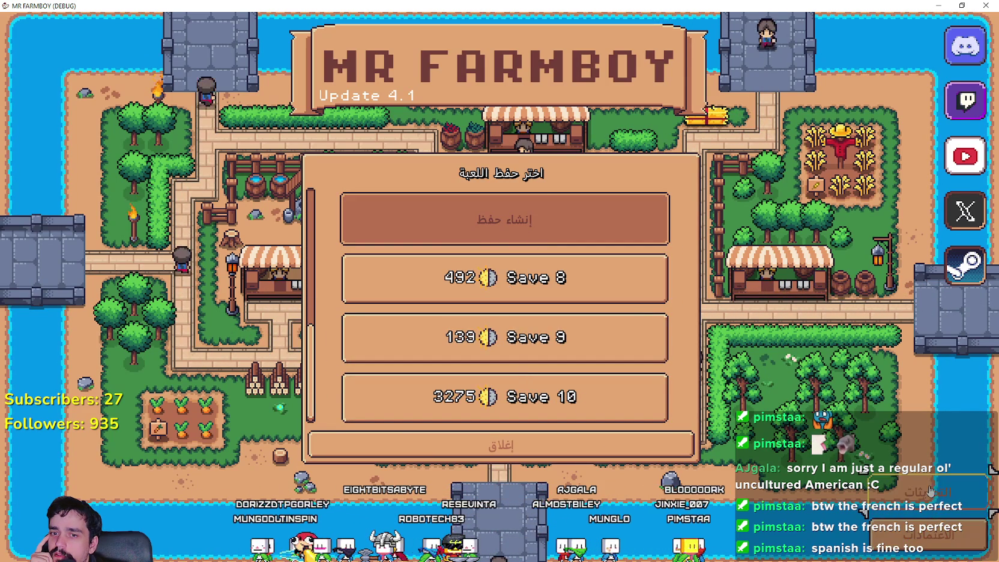
{"action": "scroll", "coordinate": [527, 264], "scroll_direction": "up", "scroll_amount": 1}
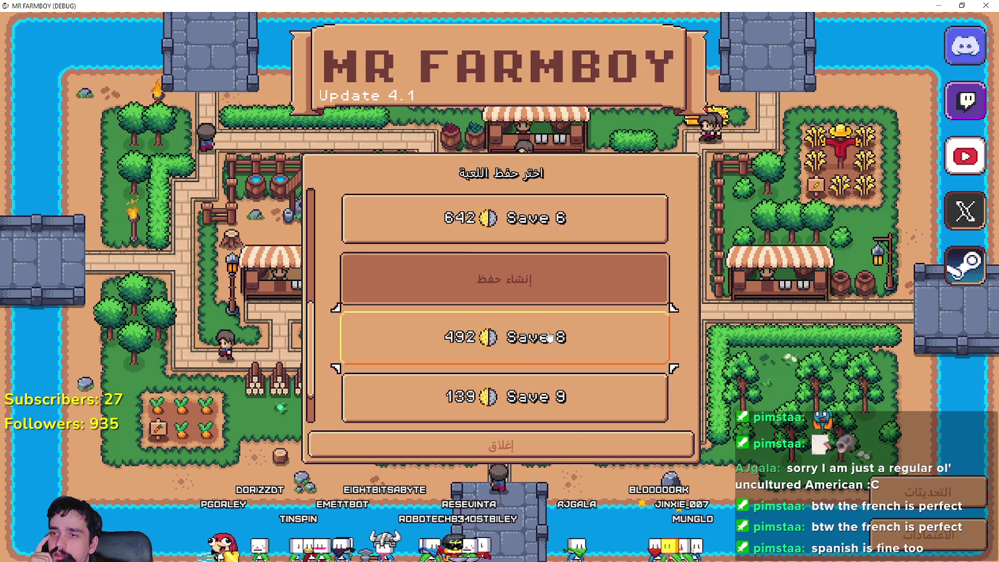
{"action": "left_click", "coordinate": [528, 279]}
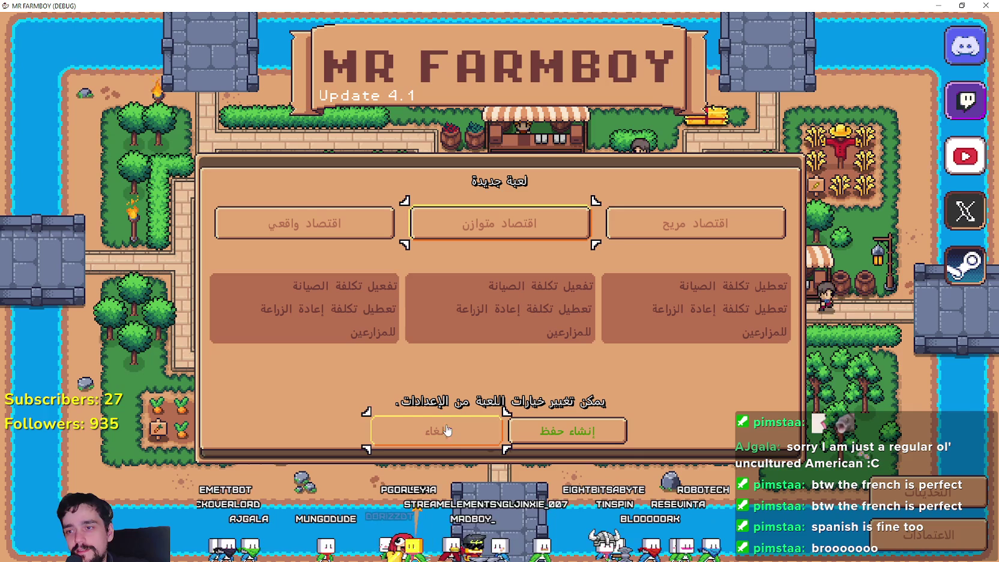
{"action": "left_click", "coordinate": [494, 444]}
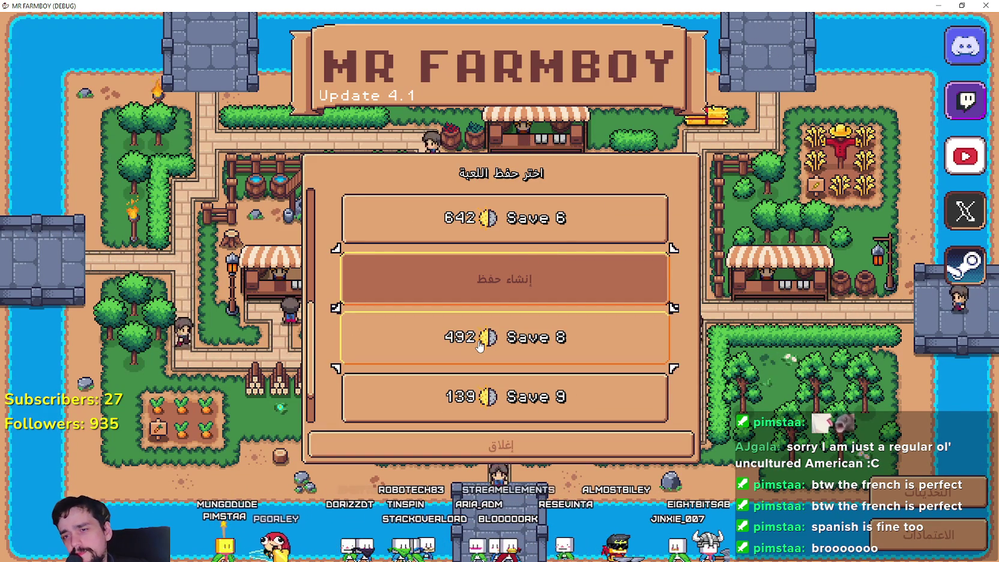
{"action": "left_click", "coordinate": [515, 453]}
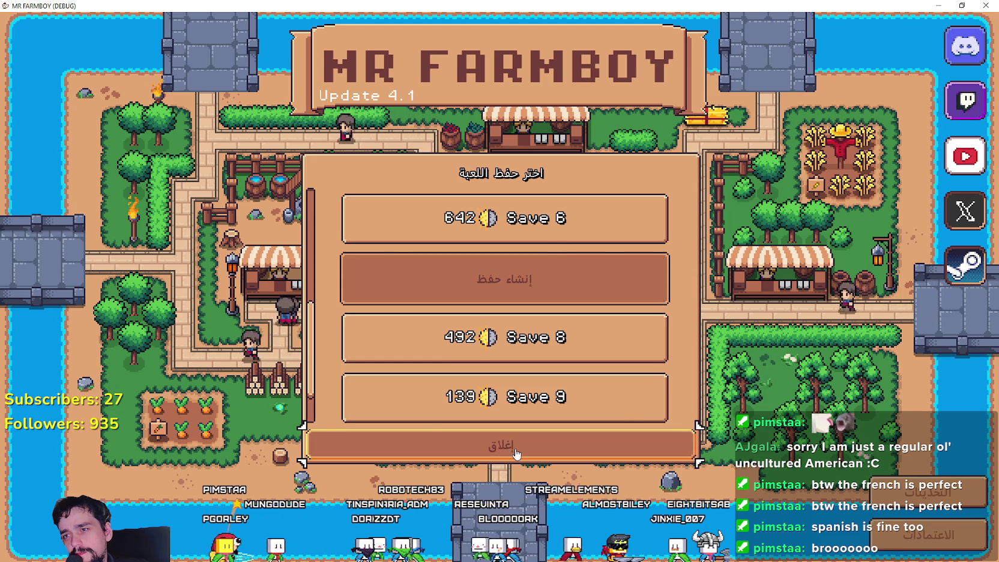
Step: In the Arabic options, pick Bulgarian from the full language list
{"action": "left_click", "coordinate": [528, 301]}
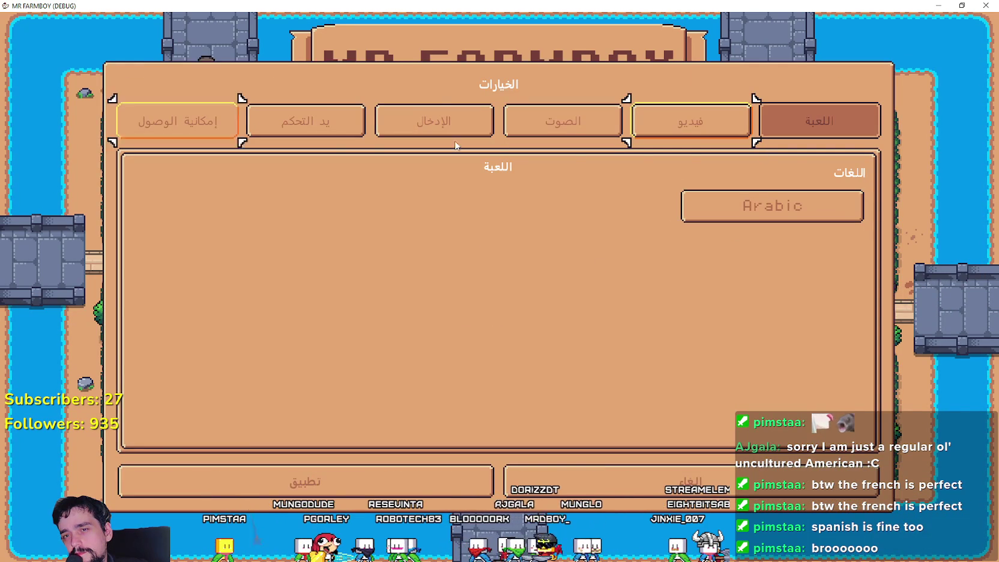
{"action": "left_click", "coordinate": [806, 210]}
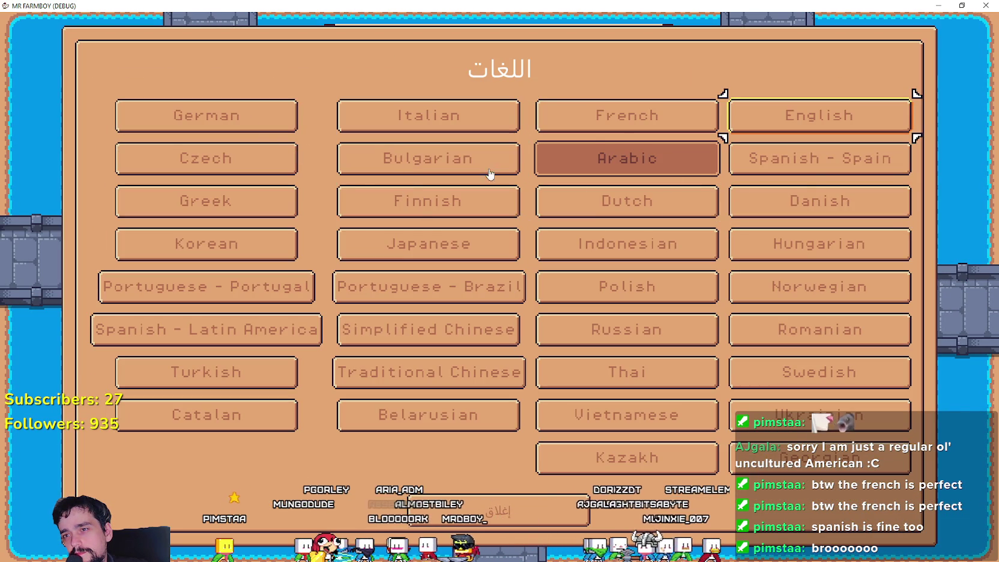
{"action": "left_click", "coordinate": [425, 166]}
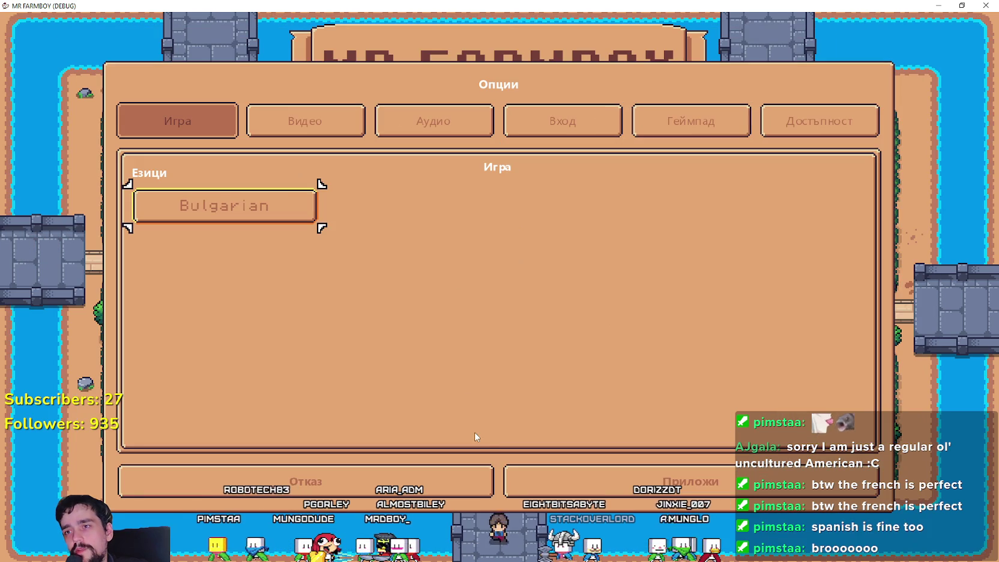
Step: Apply Bulgarian, check its save list and new-game dialog, then switch to Czech
{"action": "left_click", "coordinate": [616, 472]}
{"action": "left_click", "coordinate": [495, 241]}
{"action": "scroll", "coordinate": [477, 291], "scroll_direction": "down", "scroll_amount": 2}
{"action": "scroll", "coordinate": [477, 291], "scroll_direction": "down", "scroll_amount": 1}
{"action": "left_click", "coordinate": [495, 339]}
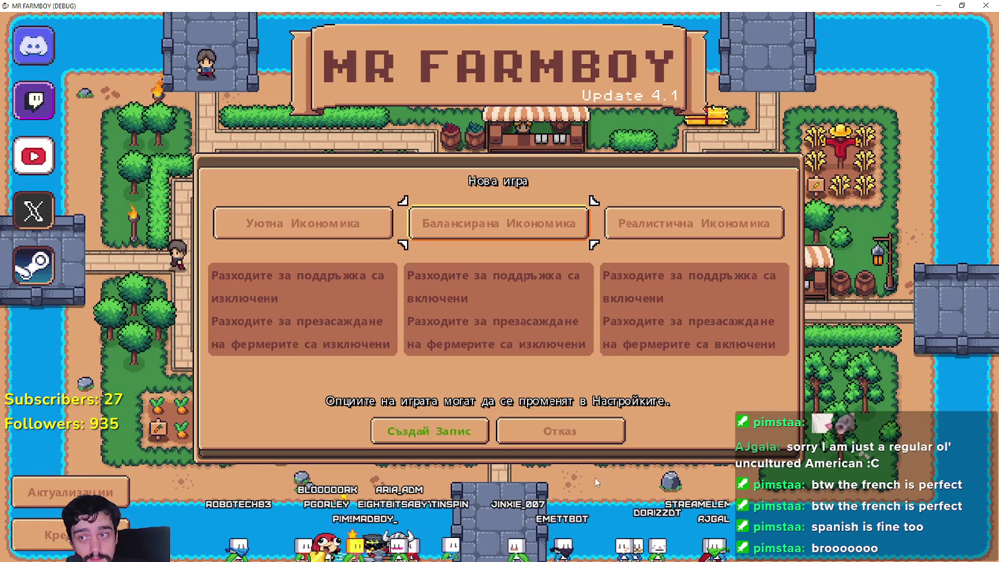
{"action": "left_click", "coordinate": [570, 437]}
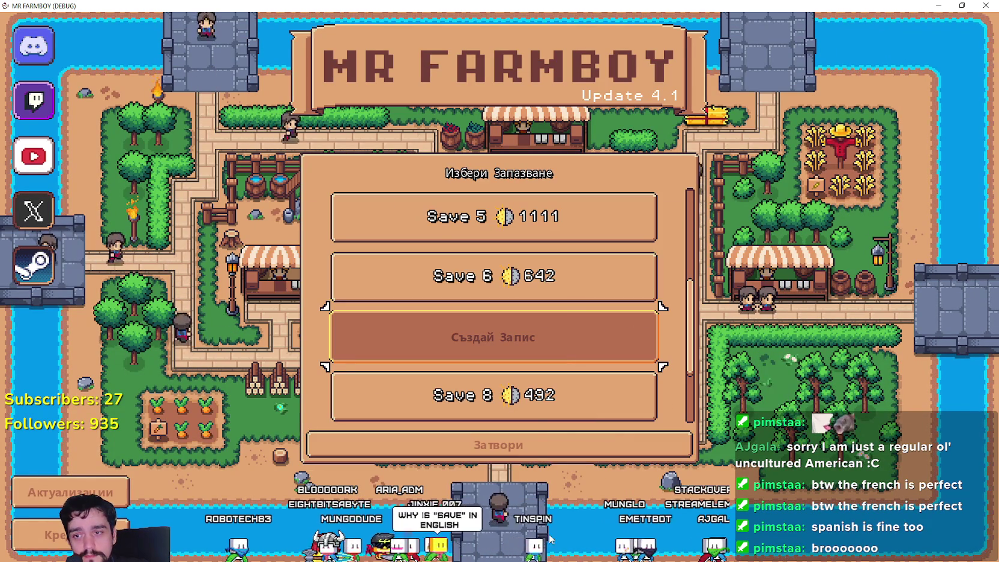
{"action": "left_click", "coordinate": [531, 448]}
{"action": "left_click", "coordinate": [523, 287]}
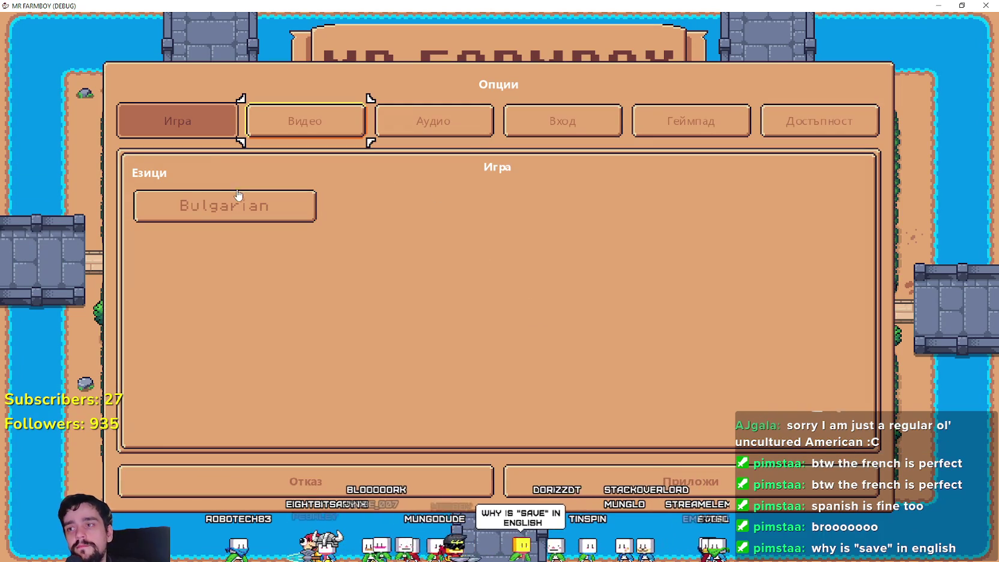
{"action": "left_click", "coordinate": [213, 210]}
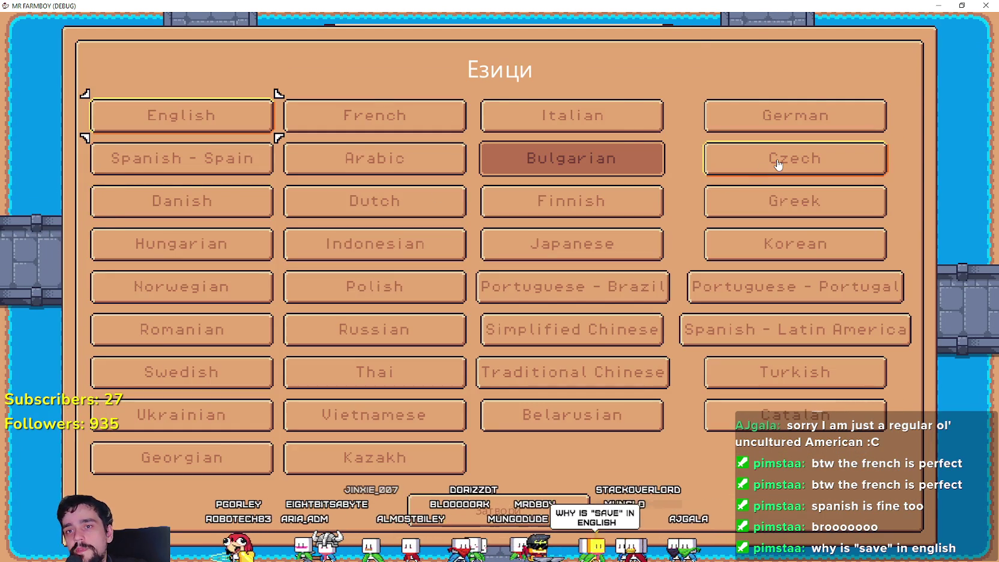
{"action": "left_click", "coordinate": [761, 172]}
Step: Apply Czech, check its save list and new-game dialog, then switch to Danish
{"action": "left_click", "coordinate": [528, 474]}
{"action": "left_click", "coordinate": [499, 258]}
{"action": "scroll", "coordinate": [528, 312], "scroll_direction": "down", "scroll_amount": 5}
{"action": "left_click", "coordinate": [540, 357]}
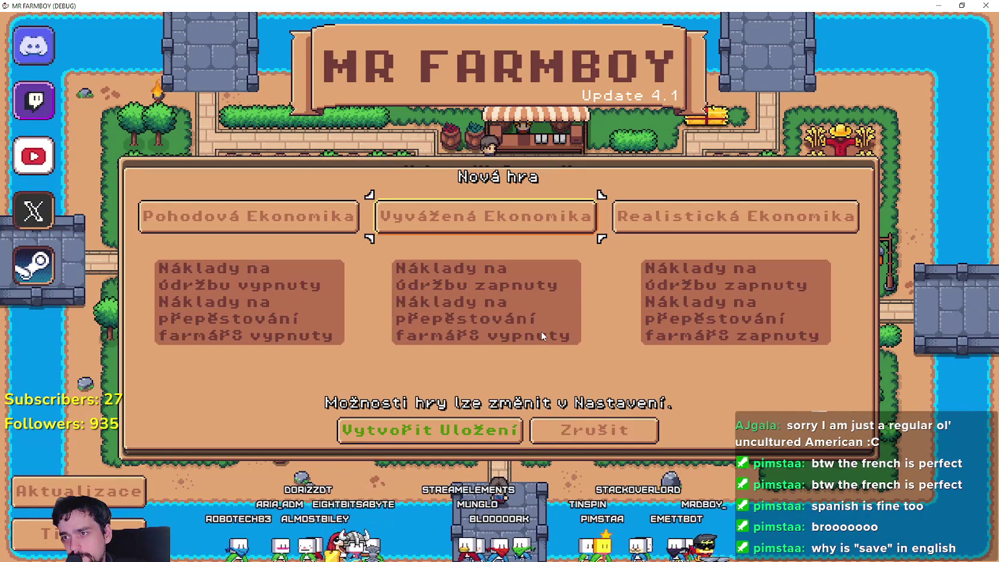
{"action": "left_click", "coordinate": [620, 427]}
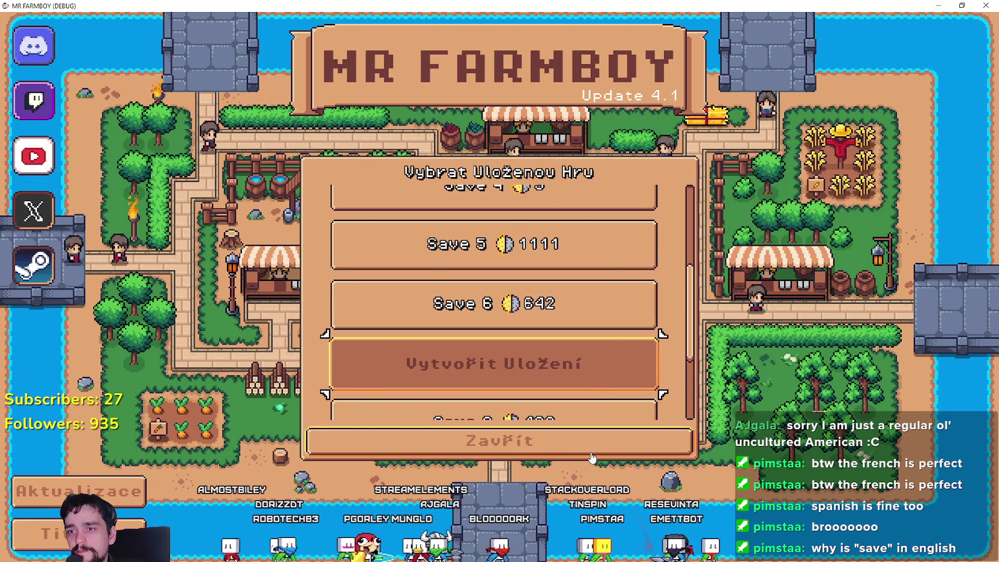
{"action": "left_click", "coordinate": [620, 430]}
{"action": "left_click", "coordinate": [532, 288]}
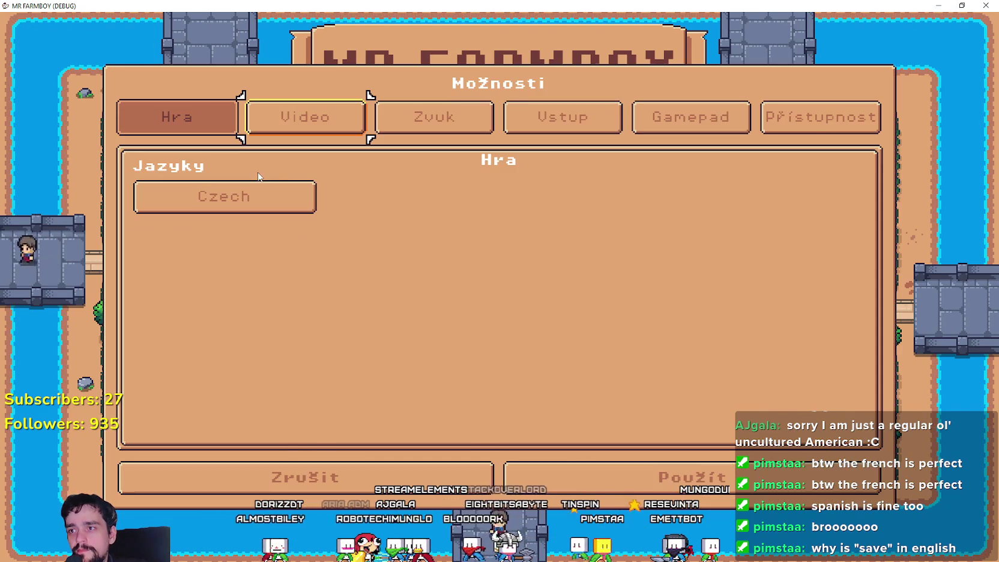
{"action": "left_click", "coordinate": [240, 193]}
{"action": "left_click", "coordinate": [180, 196]}
Step: Apply Danish, check its save list and new-game dialog, then switch to Dutch
{"action": "left_click", "coordinate": [634, 494]}
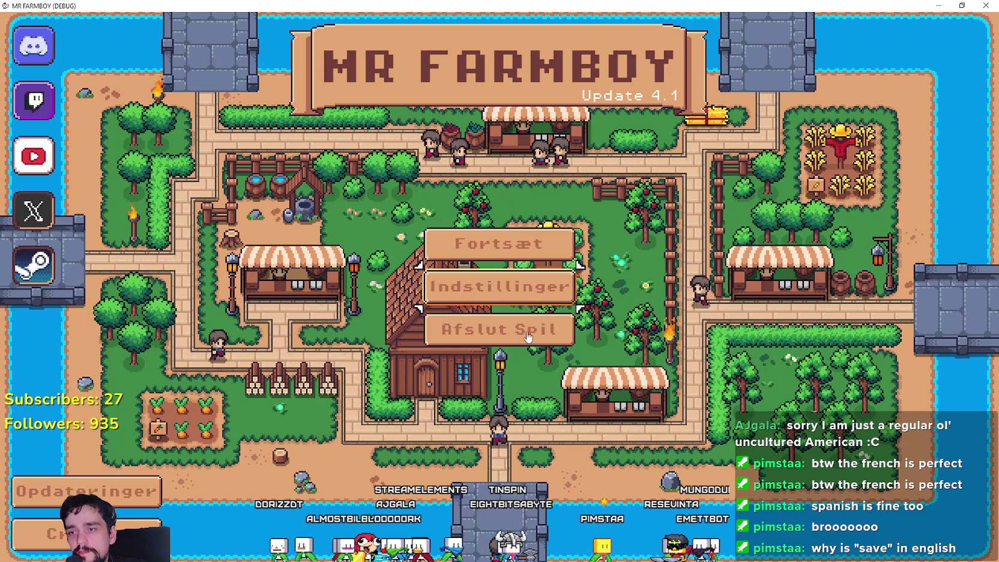
{"action": "left_click", "coordinate": [519, 261]}
{"action": "scroll", "coordinate": [508, 359], "scroll_direction": "down", "scroll_amount": 4}
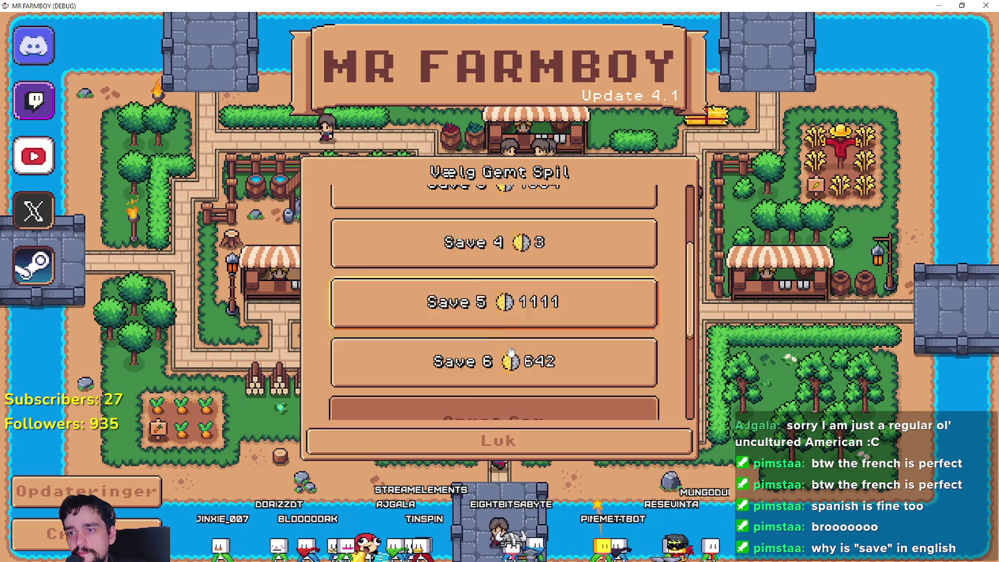
{"action": "left_click", "coordinate": [510, 356]}
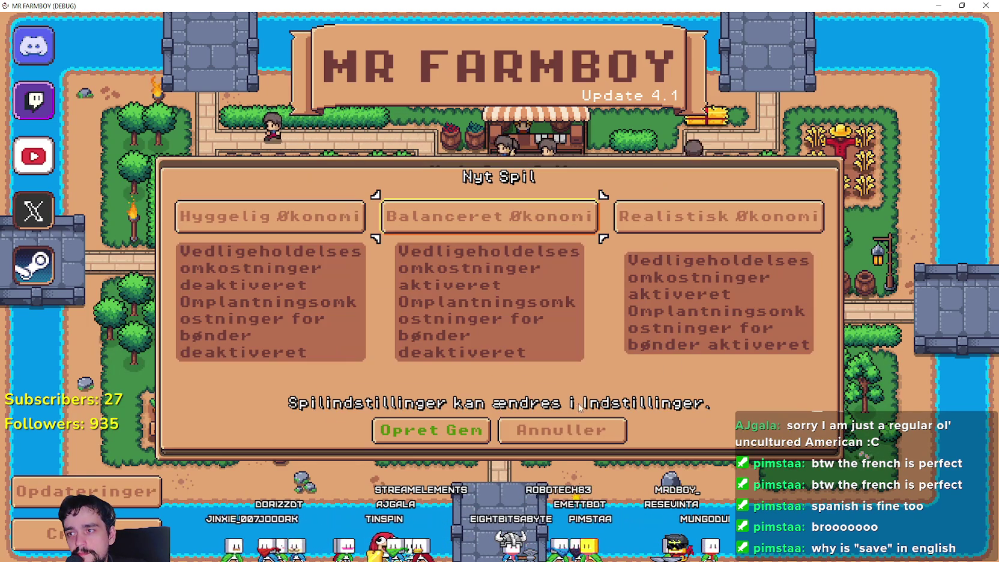
{"action": "left_click", "coordinate": [588, 432]}
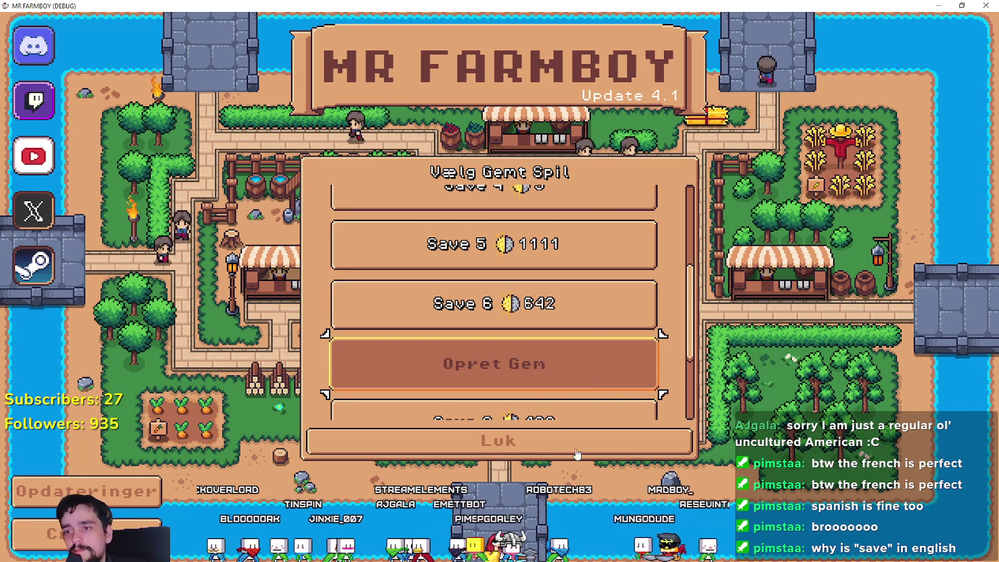
{"action": "key", "text": "Escape"}
{"action": "left_click", "coordinate": [499, 286]}
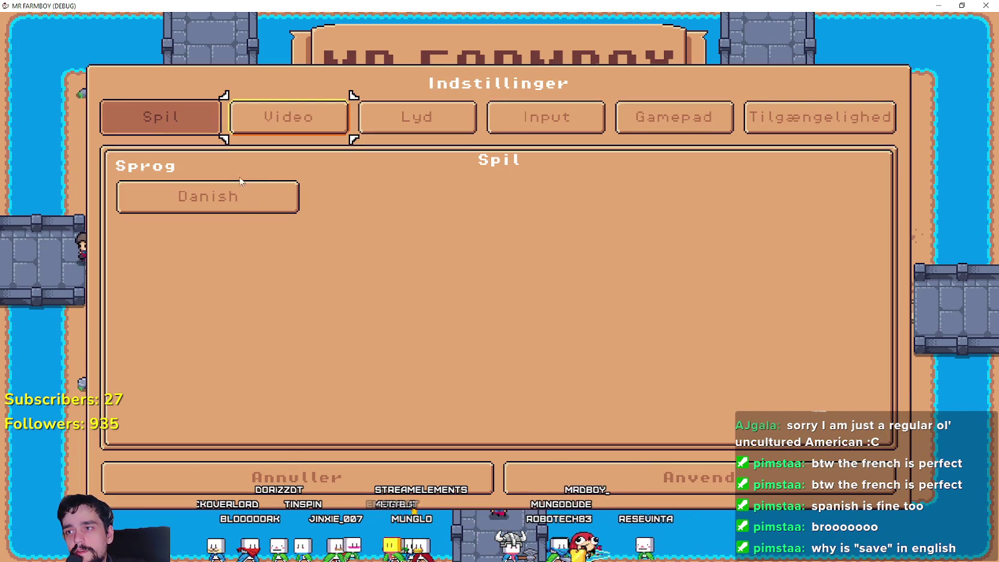
{"action": "left_click", "coordinate": [240, 196]}
{"action": "left_click", "coordinate": [366, 198]}
Step: Apply Dutch, check its save list and new-game dialog, then switch to Finnish
{"action": "left_click", "coordinate": [621, 472]}
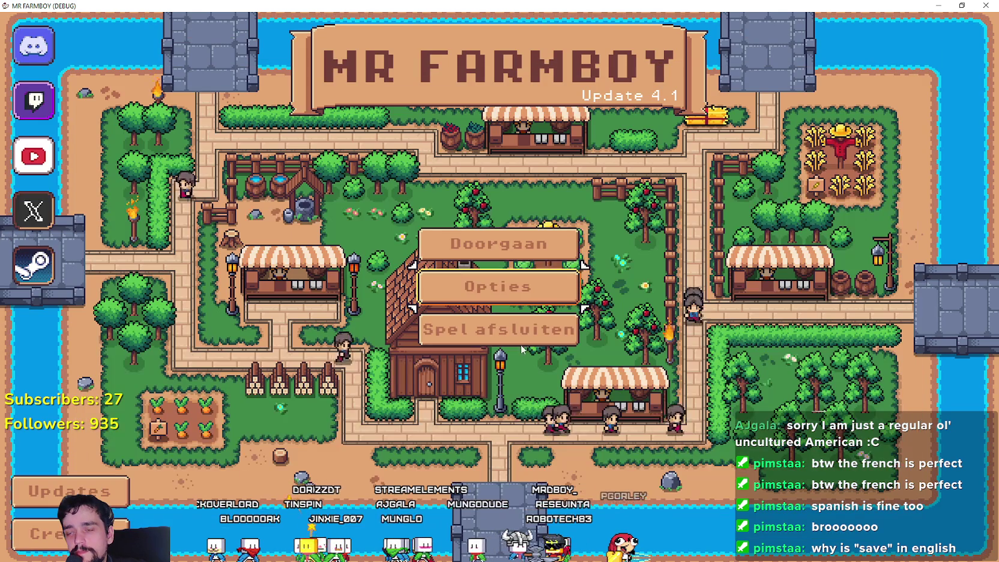
{"action": "left_click", "coordinate": [467, 240]}
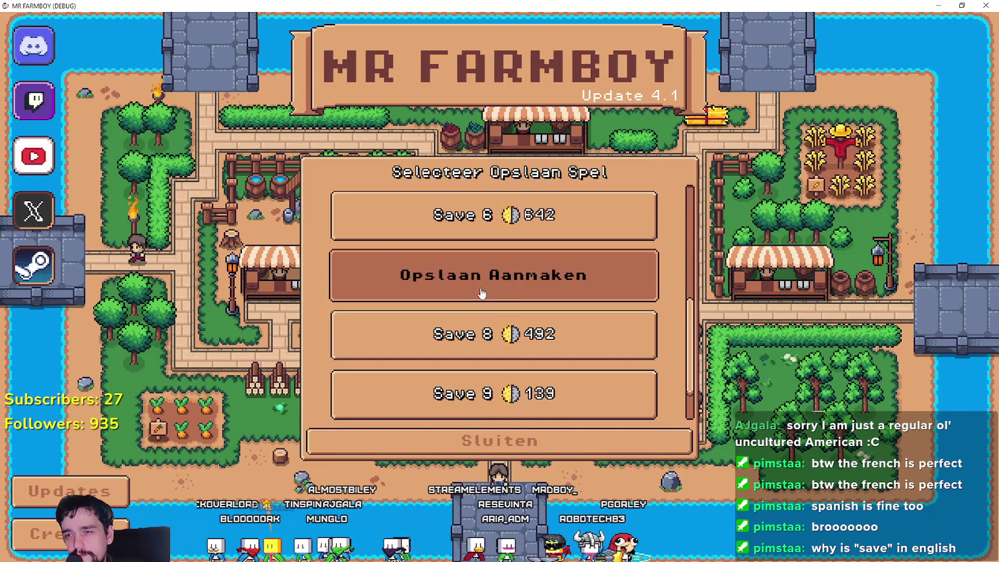
{"action": "left_click", "coordinate": [482, 289]}
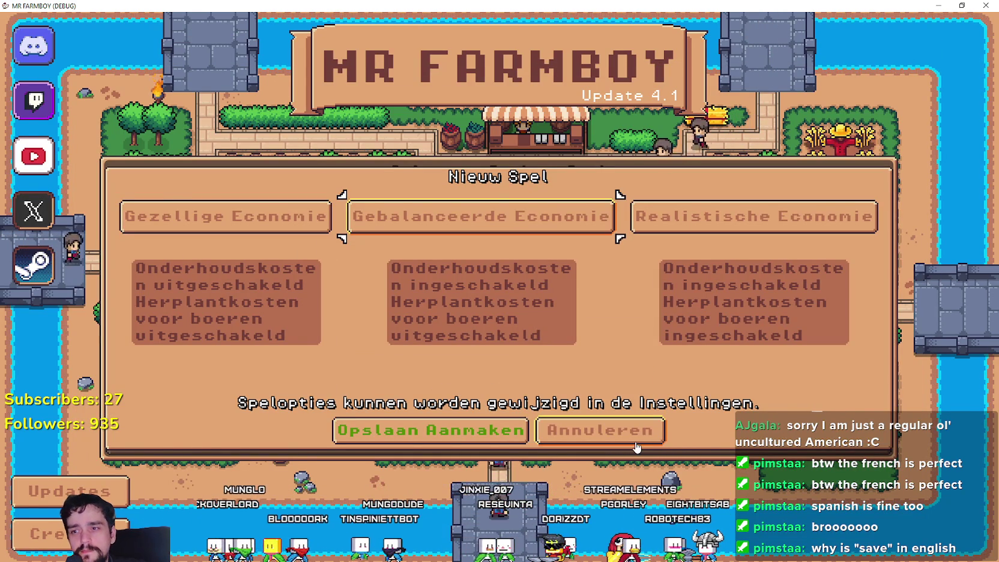
{"action": "left_click", "coordinate": [654, 435]}
{"action": "left_click", "coordinate": [546, 441]}
{"action": "left_click", "coordinate": [528, 288]}
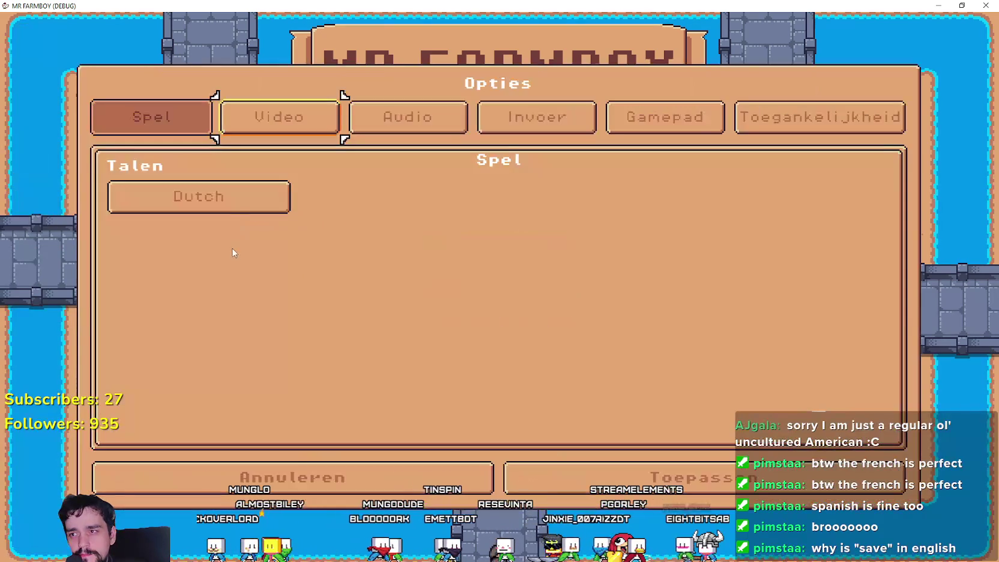
{"action": "left_click", "coordinate": [216, 198]}
{"action": "left_click", "coordinate": [600, 198]}
Step: Apply Finnish, open Jatka and Luo Tallennus, cancel with Peruuta, close with Sulje, then open Asetukset
{"action": "left_click", "coordinate": [641, 471]}
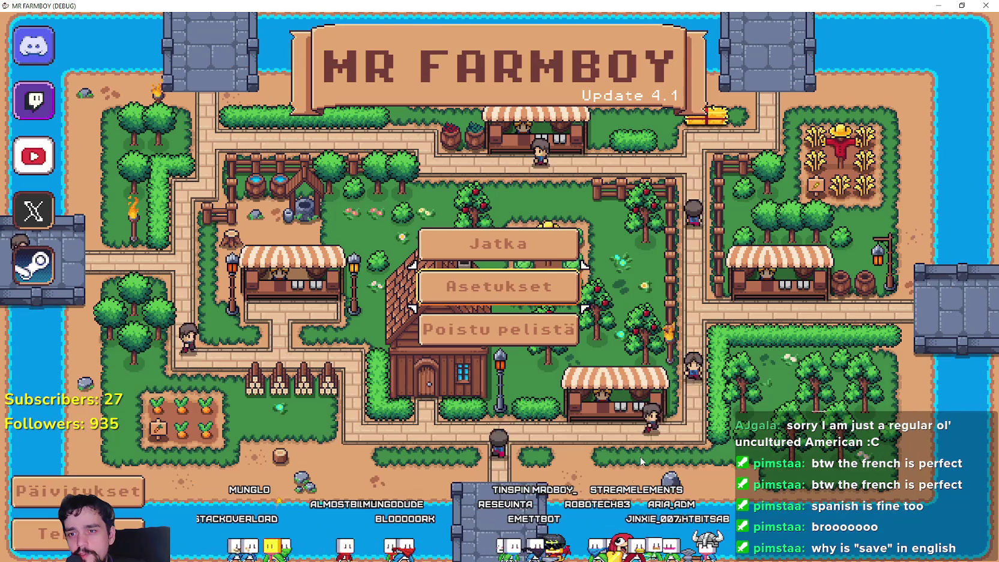
{"action": "left_click", "coordinate": [499, 246]}
{"action": "scroll", "coordinate": [485, 318], "scroll_direction": "down", "scroll_amount": 4}
{"action": "left_click", "coordinate": [485, 318]}
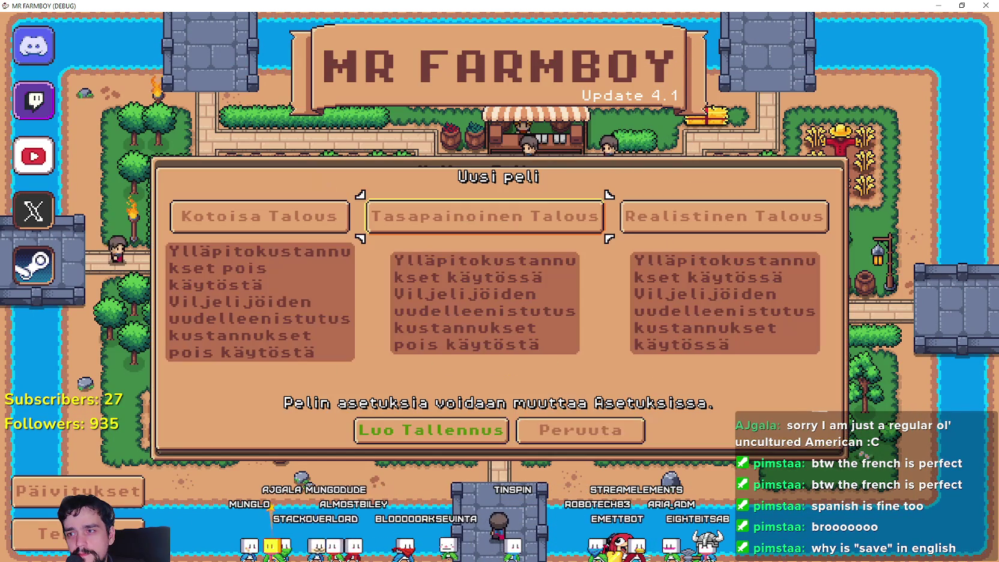
{"action": "left_click", "coordinate": [591, 439]}
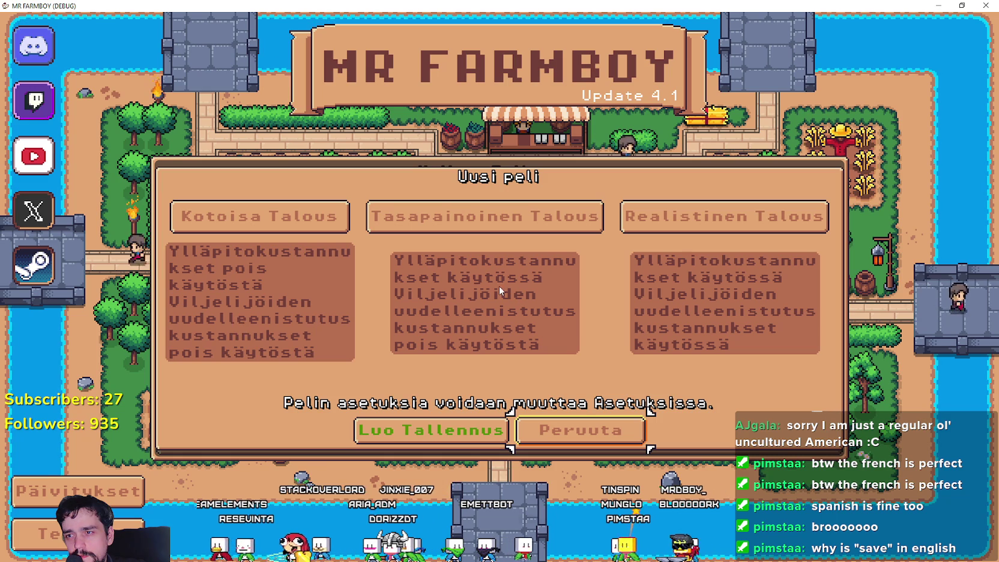
{"action": "left_click", "coordinate": [627, 427]}
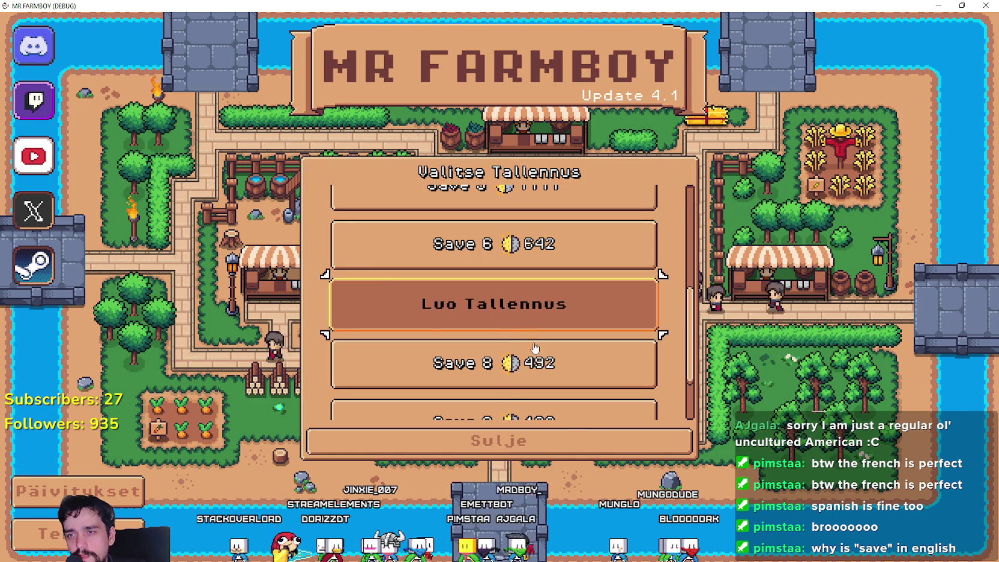
{"action": "left_click", "coordinate": [540, 441]}
{"action": "left_click", "coordinate": [523, 302]}
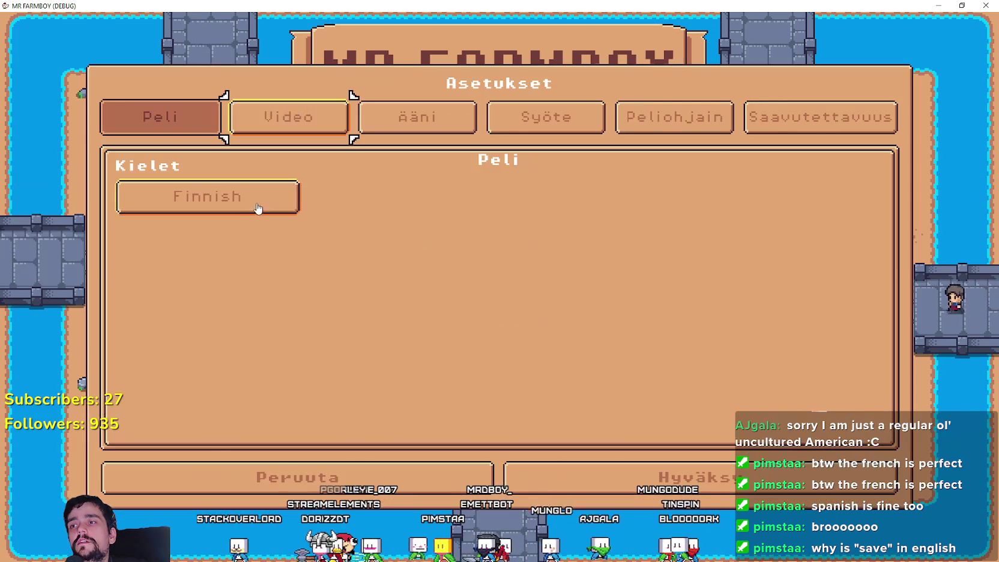
Step: Switch the game to Greek and check its save list and New Game dialog
{"action": "left_click", "coordinate": [258, 200]}
{"action": "left_click", "coordinate": [720, 201]}
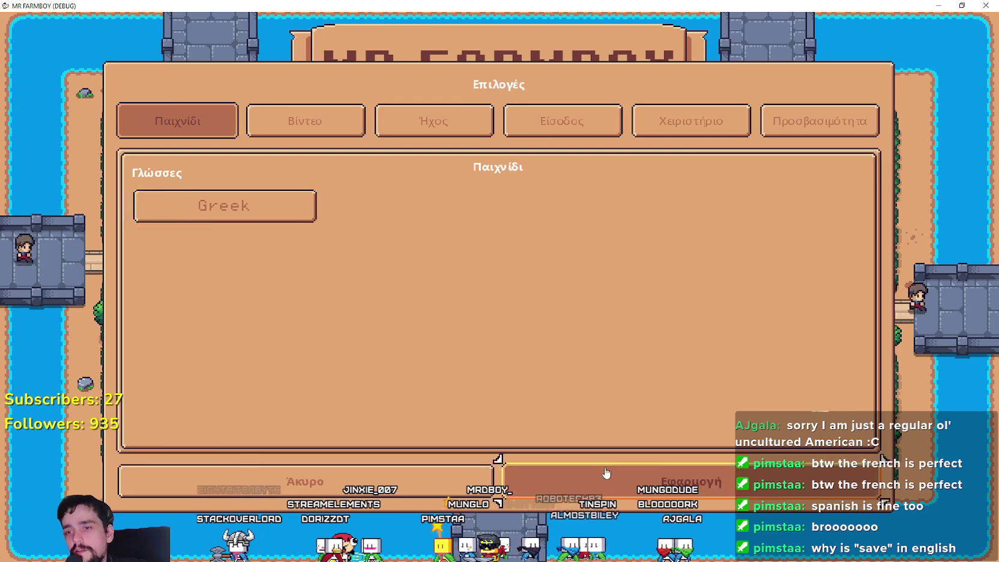
{"action": "left_click", "coordinate": [528, 481]}
{"action": "left_click", "coordinate": [493, 245]}
{"action": "scroll", "coordinate": [473, 300], "scroll_direction": "down", "scroll_amount": 2}
{"action": "scroll", "coordinate": [473, 301], "scroll_direction": "down", "scroll_amount": 2}
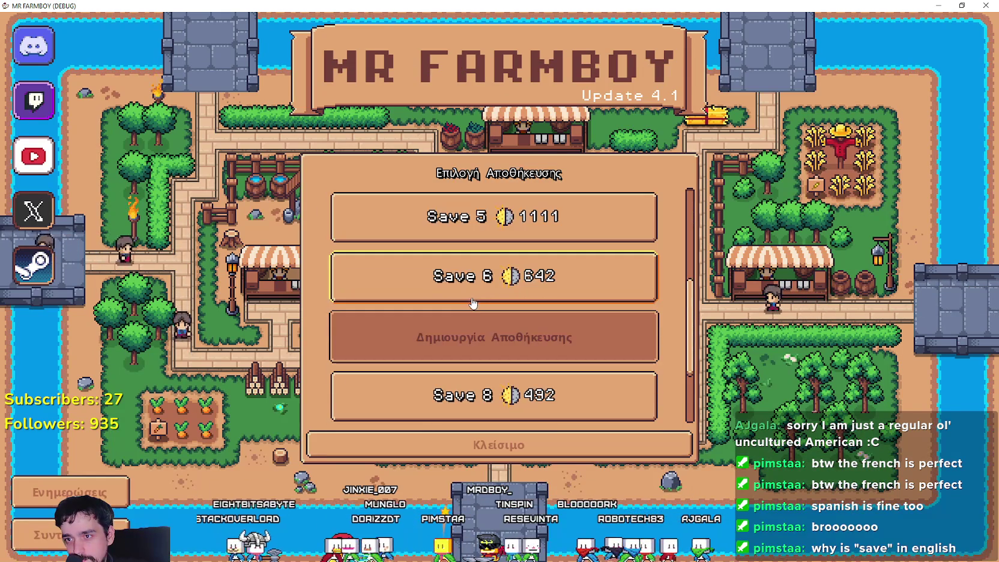
{"action": "left_click", "coordinate": [493, 320]}
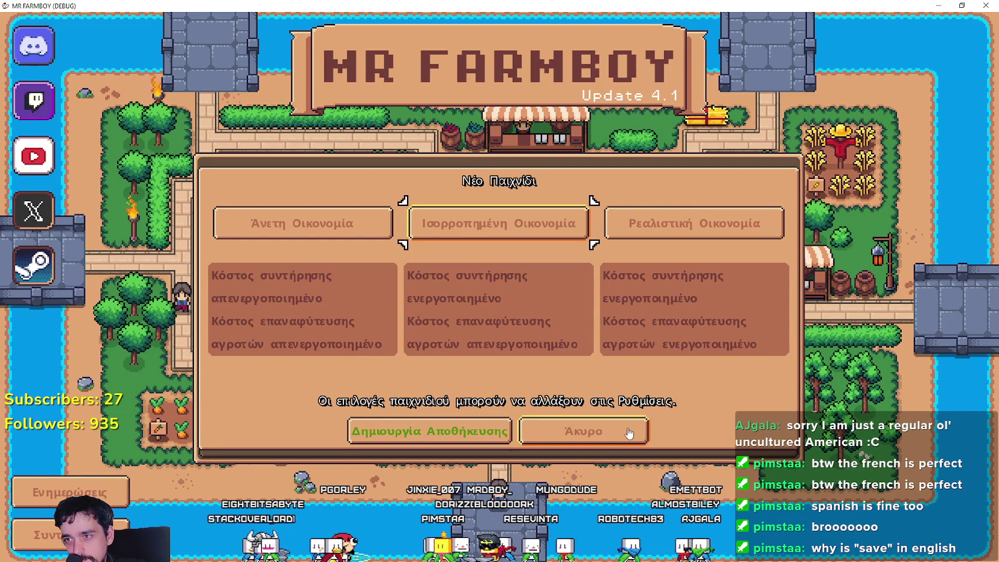
{"action": "left_click", "coordinate": [592, 443]}
{"action": "scroll", "coordinate": [589, 360], "scroll_direction": "down", "scroll_amount": 2}
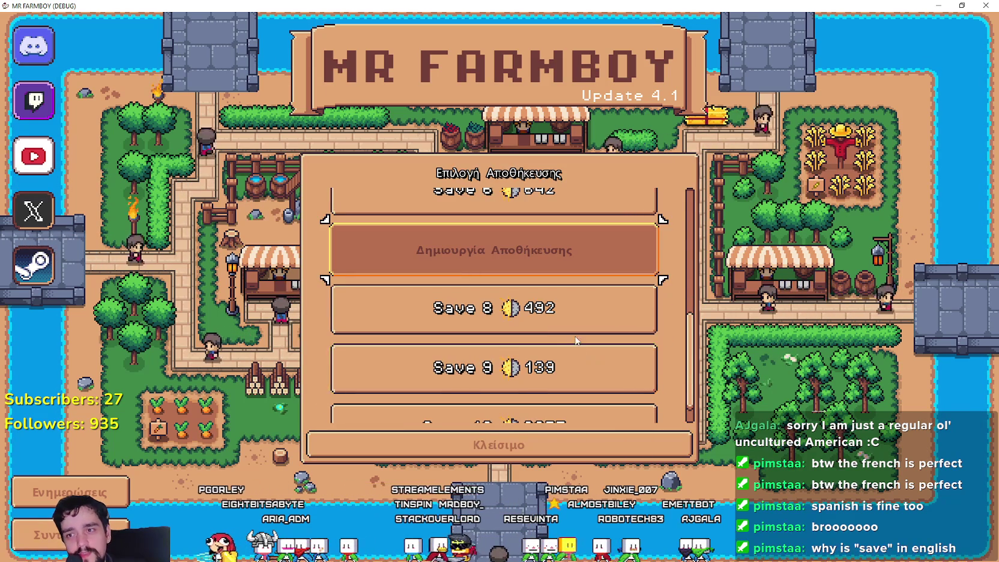
{"action": "scroll", "coordinate": [367, 292], "scroll_direction": "up", "scroll_amount": 1}
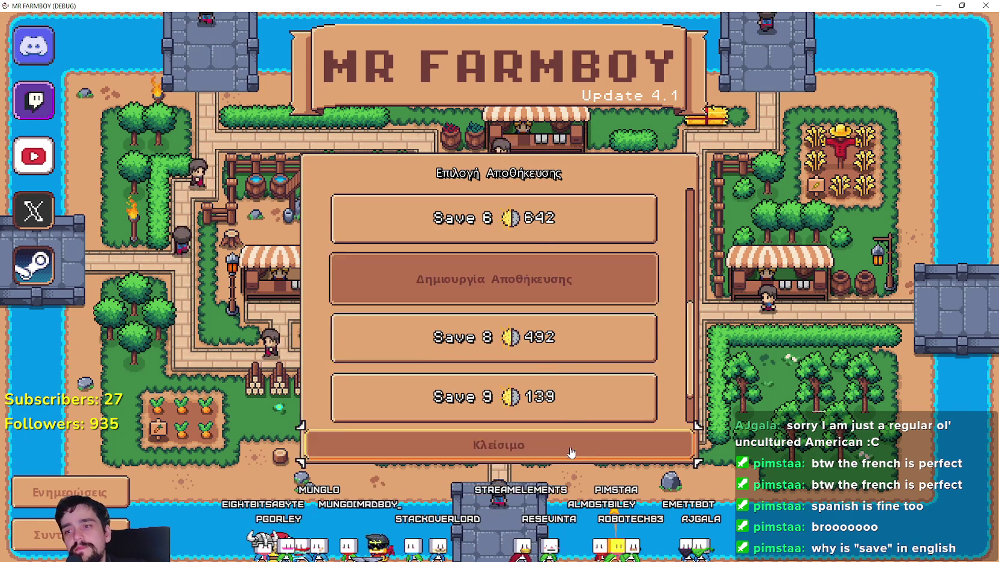
{"action": "left_click", "coordinate": [498, 445]}
Step: Switch to Hungarian, check the save list and Új játék dialog, then reopen the Nyelvek grid
{"action": "left_click", "coordinate": [536, 286]}
{"action": "left_click", "coordinate": [234, 201]}
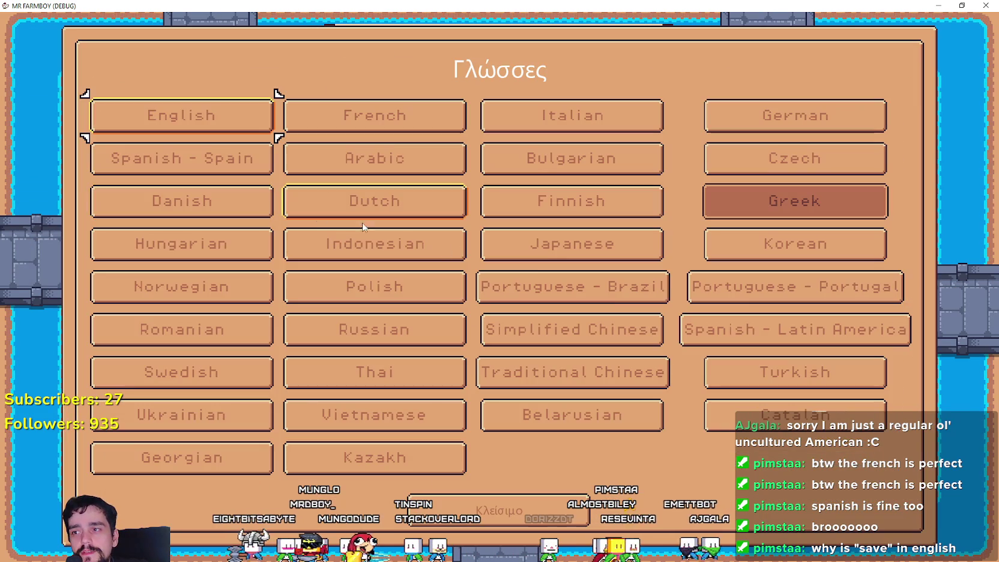
{"action": "left_click", "coordinate": [179, 243]}
{"action": "key", "text": "Escape"}
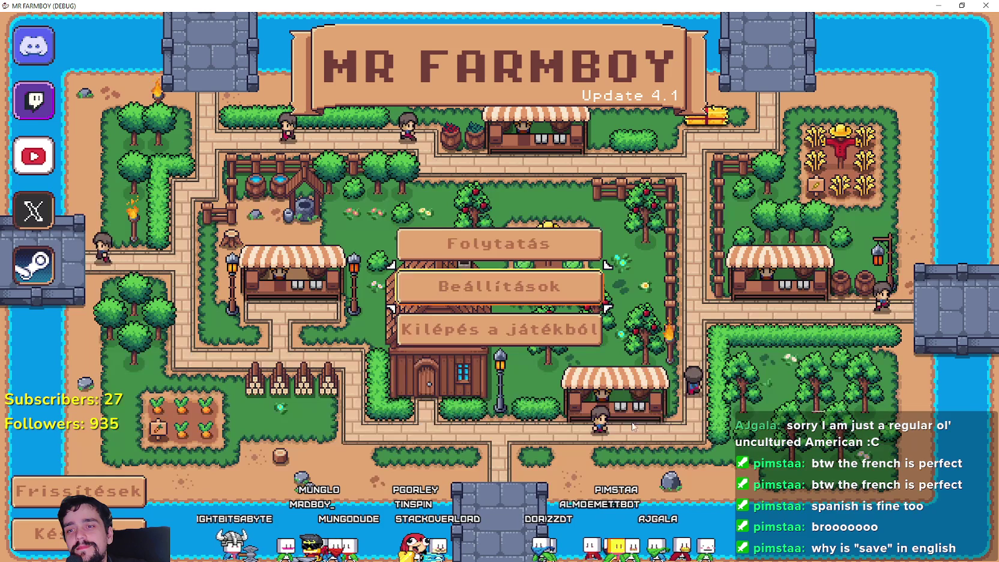
{"action": "left_click", "coordinate": [438, 247]}
{"action": "scroll", "coordinate": [524, 340], "scroll_direction": "down", "scroll_amount": 3}
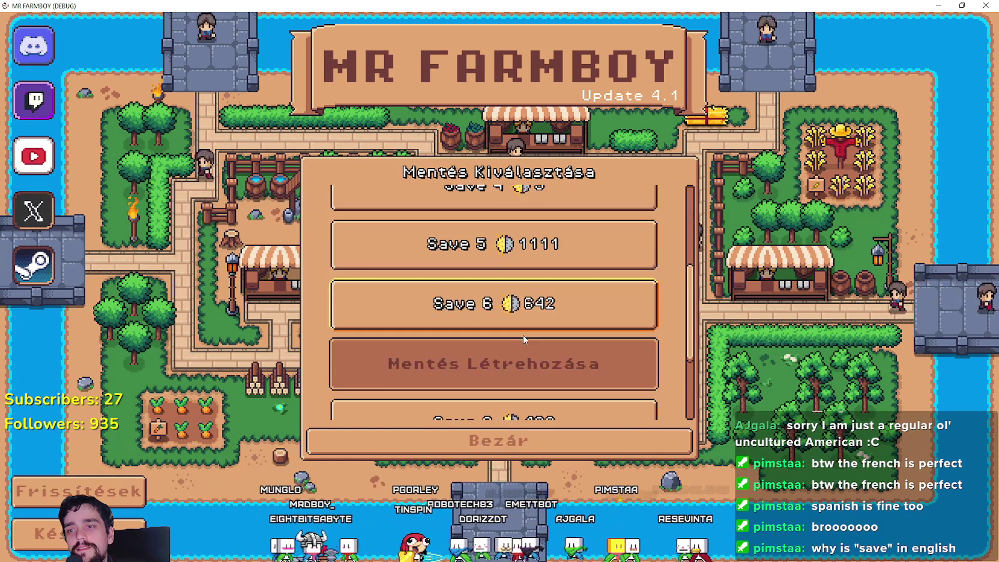
{"action": "left_click", "coordinate": [514, 367]}
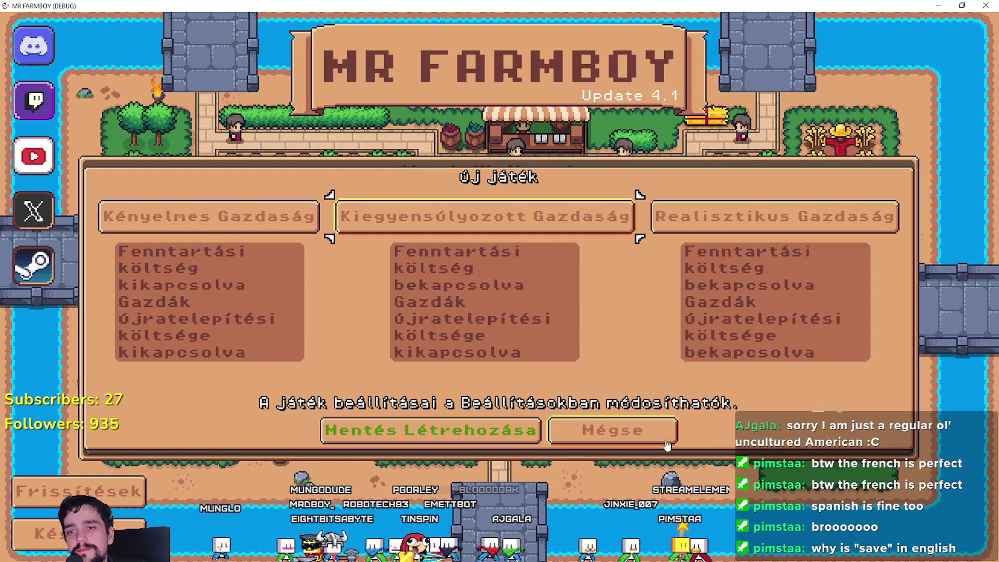
{"action": "left_click", "coordinate": [606, 431]}
{"action": "left_click", "coordinate": [570, 440]}
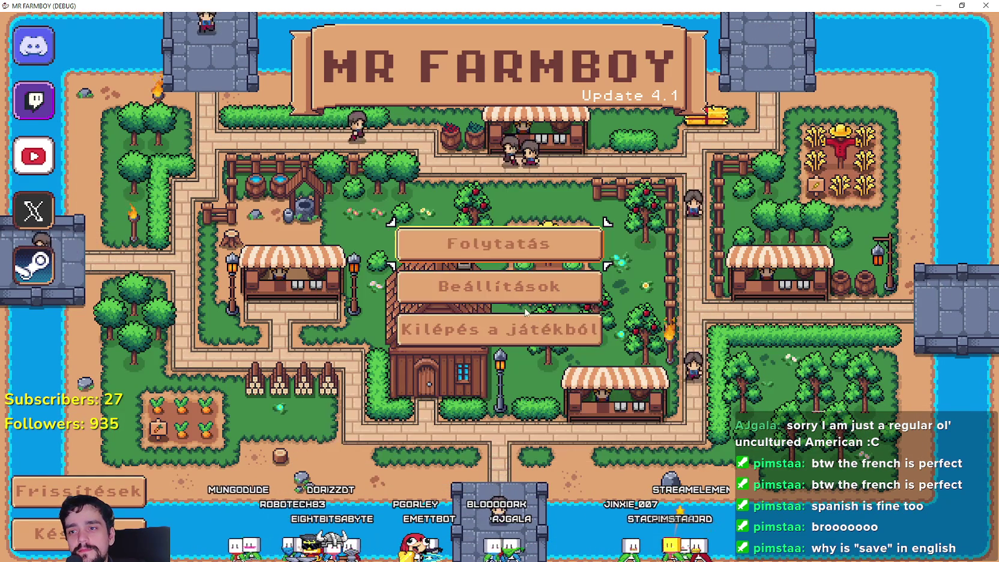
{"action": "left_click", "coordinate": [516, 287]}
{"action": "left_click", "coordinate": [212, 196]}
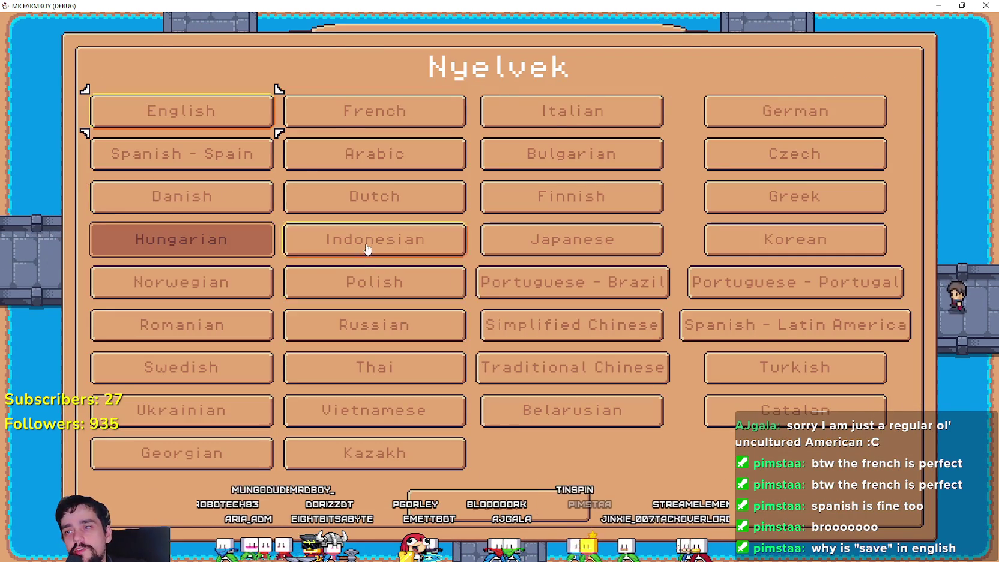
Step: Switch the game to Indonesian and check its save list and New Game dialog
{"action": "left_click", "coordinate": [369, 248]}
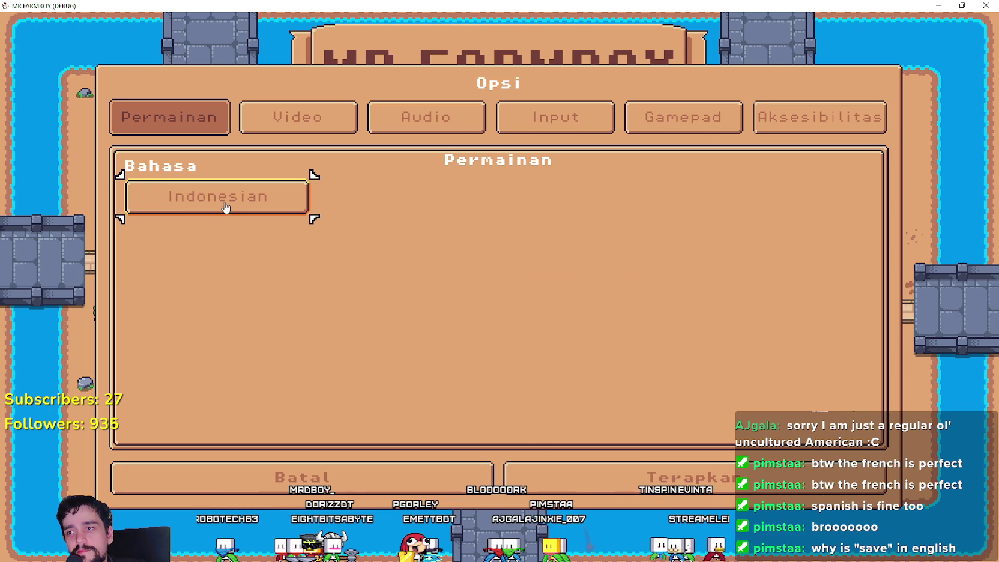
{"action": "left_click", "coordinate": [611, 474]}
{"action": "left_click", "coordinate": [498, 243]}
{"action": "scroll", "coordinate": [467, 301], "scroll_direction": "down", "scroll_amount": 5}
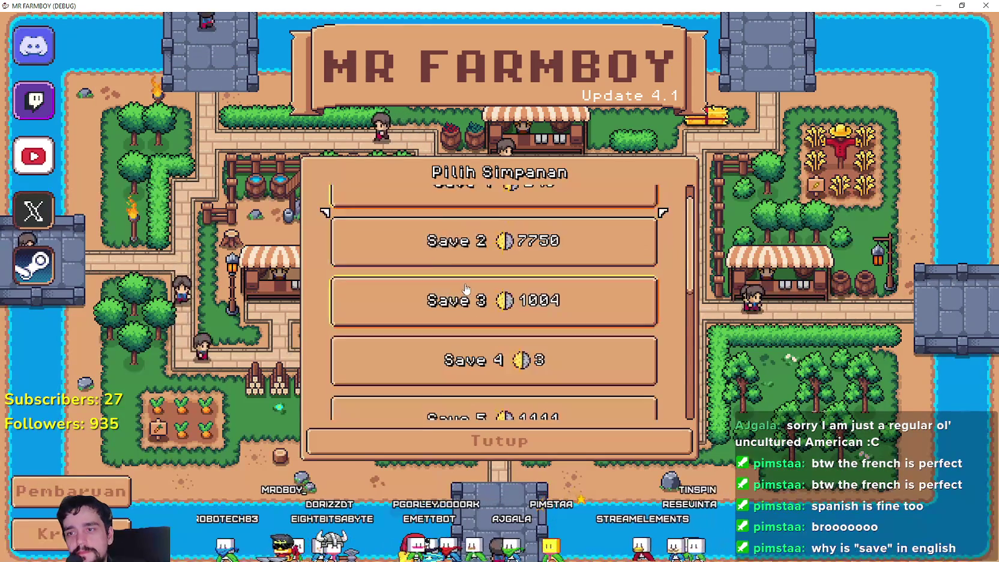
{"action": "scroll", "coordinate": [467, 301], "scroll_direction": "down", "scroll_amount": 1}
{"action": "left_click", "coordinate": [474, 276]}
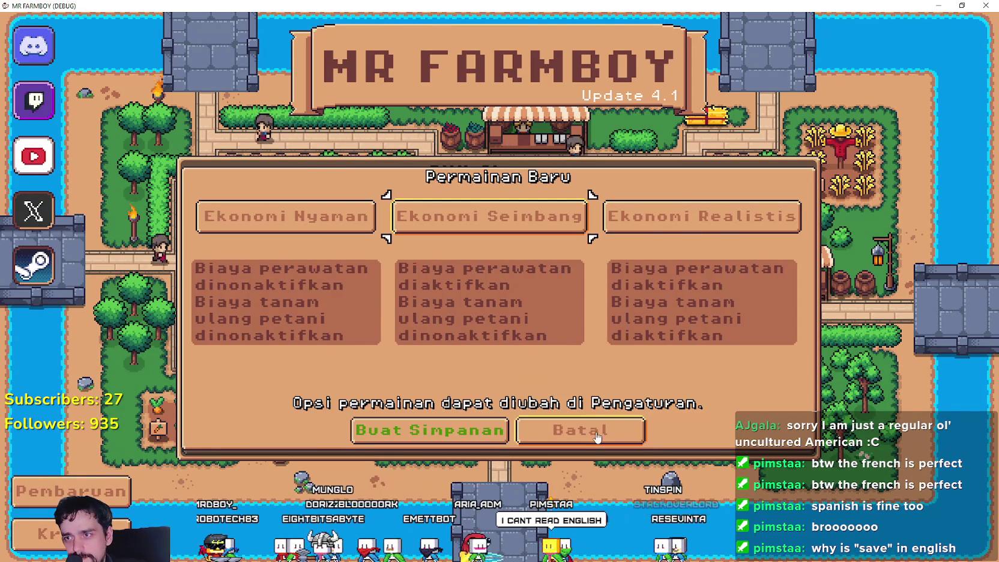
{"action": "left_click", "coordinate": [594, 431]}
{"action": "left_click", "coordinate": [528, 441]}
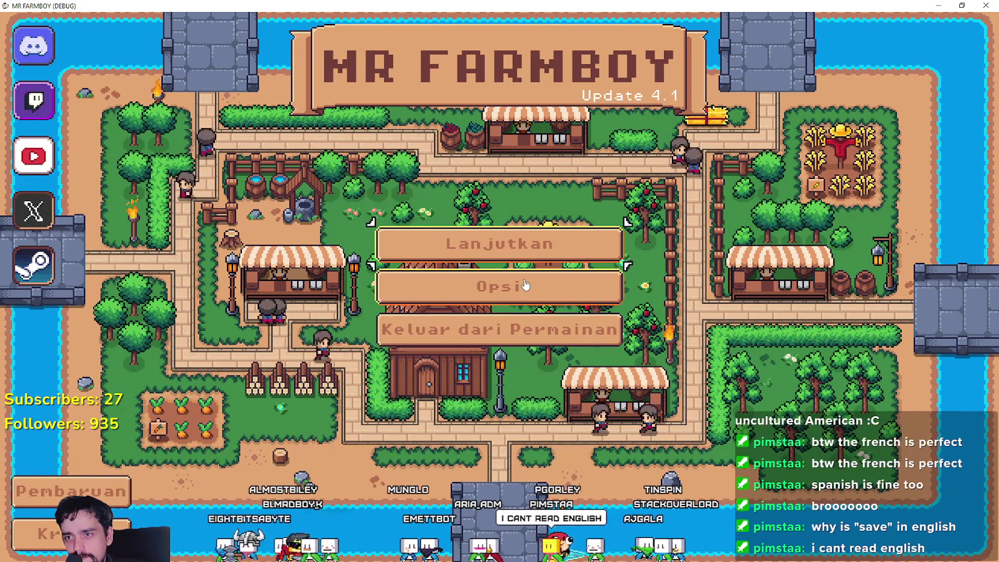
Step: Switch to Japanese and check the Japanese save list and New Game dialog
{"action": "left_click", "coordinate": [515, 283]}
{"action": "left_click", "coordinate": [411, 473]}
{"action": "left_click", "coordinate": [515, 282]}
{"action": "left_click", "coordinate": [232, 204]}
{"action": "left_click", "coordinate": [572, 239]}
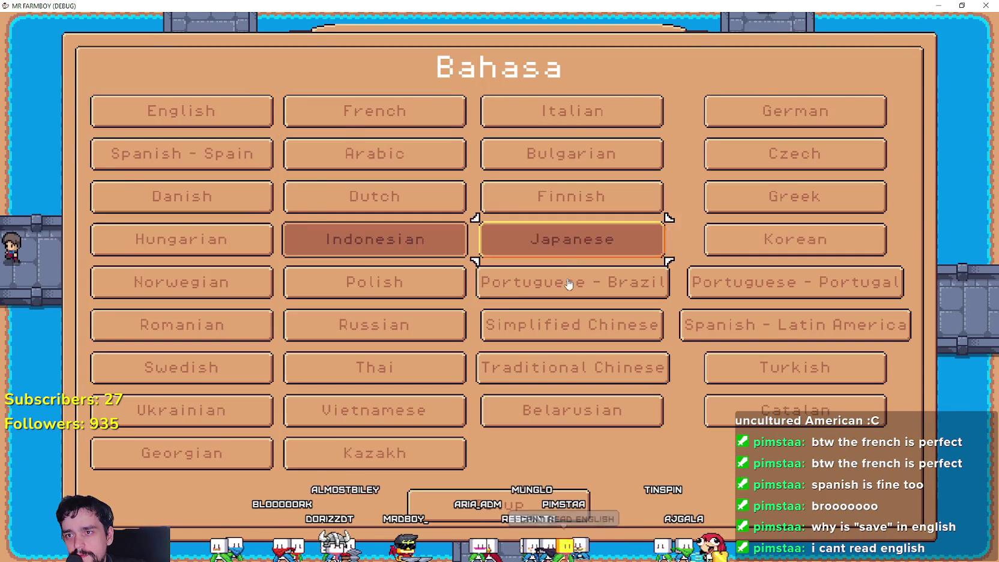
{"action": "left_click", "coordinate": [644, 480]}
{"action": "left_click", "coordinate": [499, 241]}
{"action": "scroll", "coordinate": [498, 308], "scroll_direction": "down", "scroll_amount": 5}
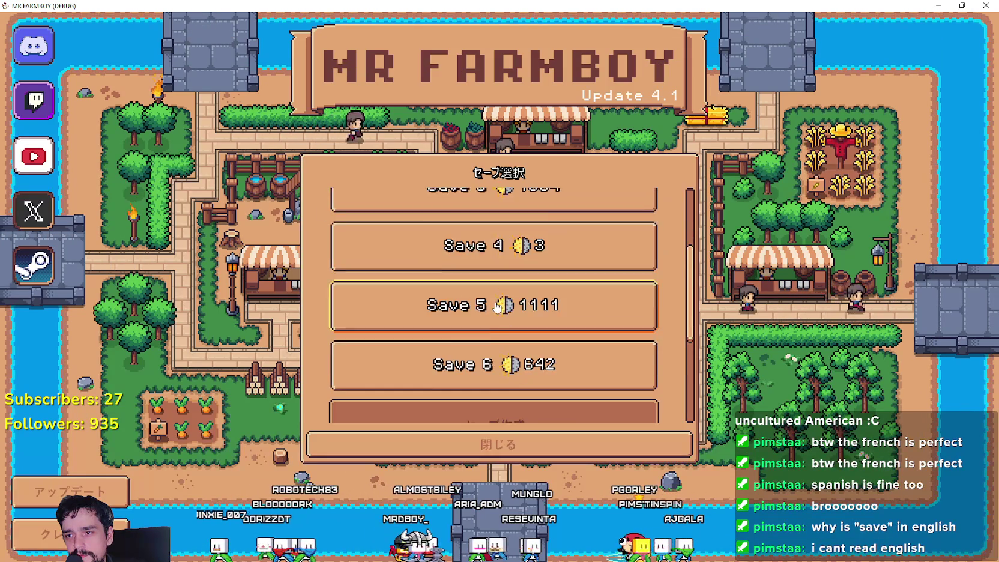
{"action": "left_click", "coordinate": [493, 365]}
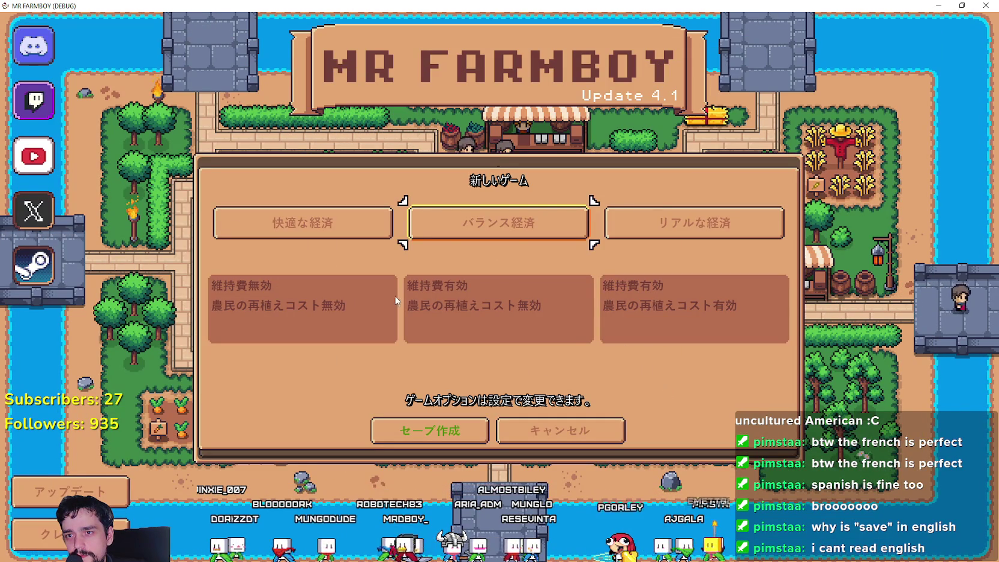
{"action": "left_click", "coordinate": [579, 442]}
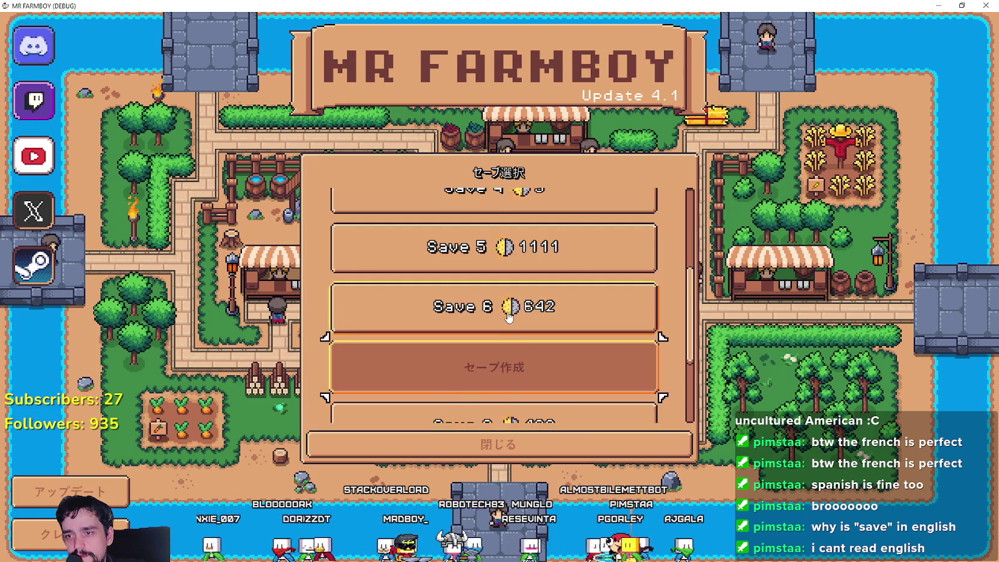
{"action": "left_click", "coordinate": [579, 440]}
Step: Switch to Korean and check the Korean save list and New Game dialog
{"action": "left_click", "coordinate": [507, 285]}
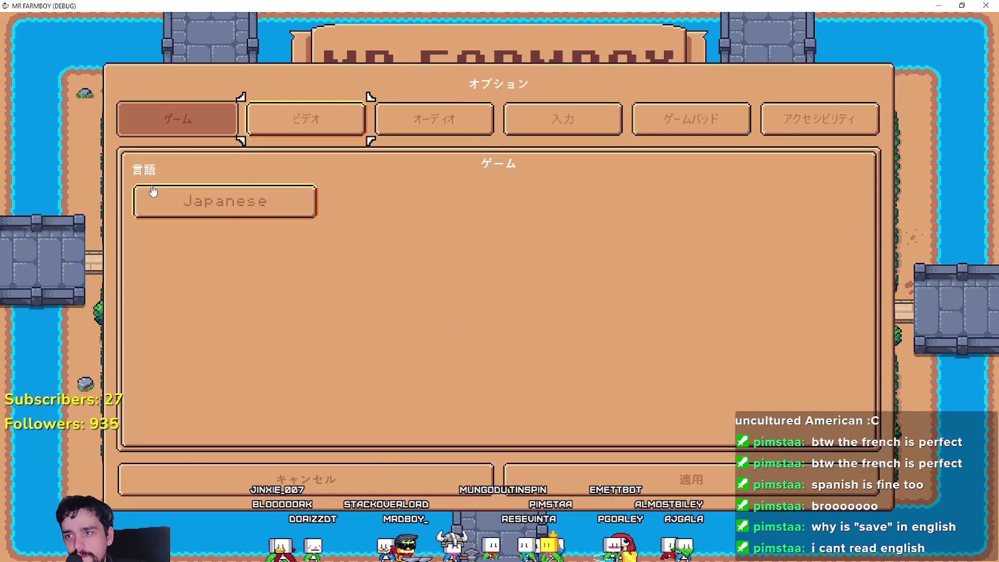
{"action": "left_click", "coordinate": [225, 202]}
{"action": "left_click", "coordinate": [793, 251]}
{"action": "left_click", "coordinate": [594, 480]}
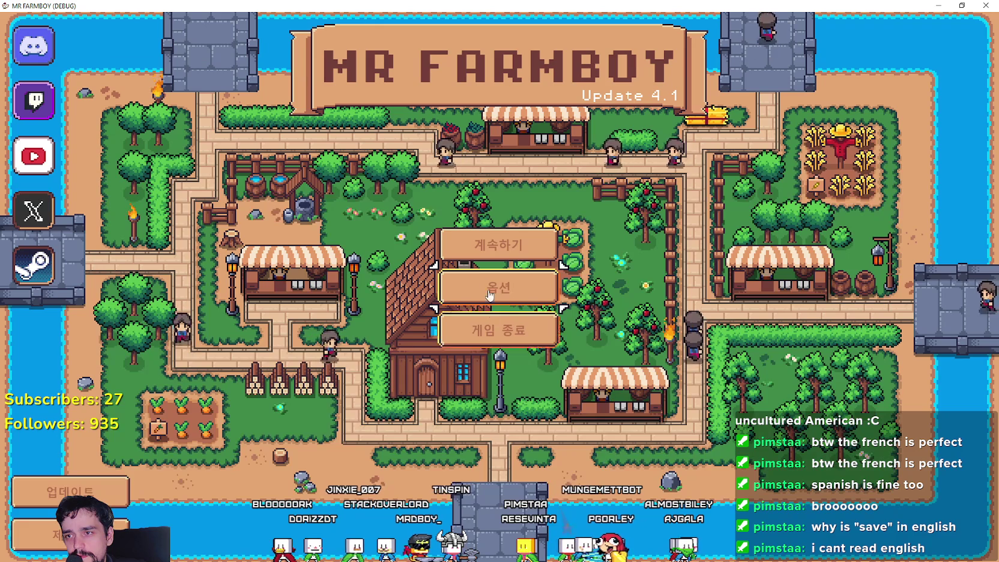
{"action": "left_click", "coordinate": [474, 241]}
{"action": "scroll", "coordinate": [513, 340], "scroll_direction": "down", "scroll_amount": 3}
{"action": "left_click", "coordinate": [513, 339]}
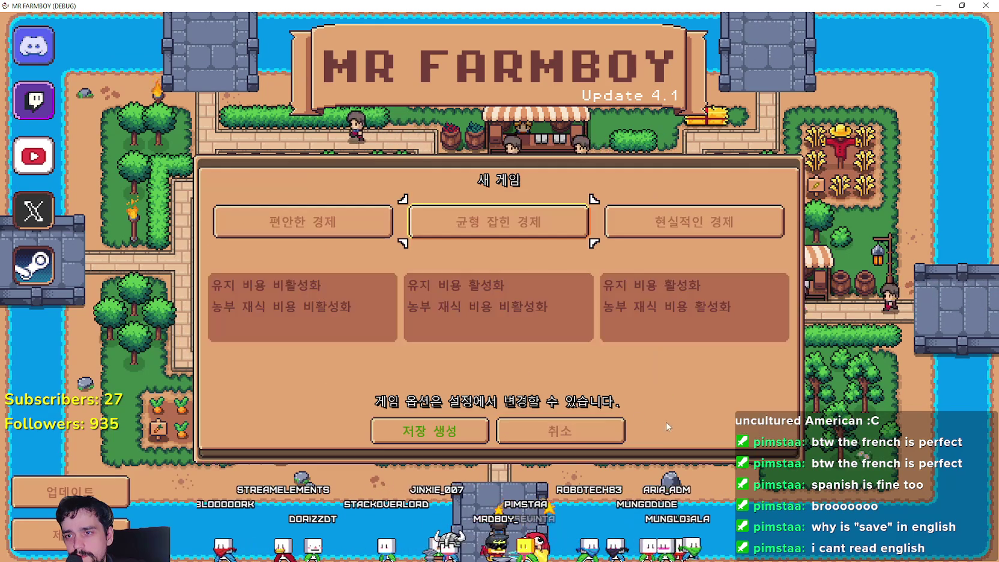
{"action": "left_click", "coordinate": [573, 441]}
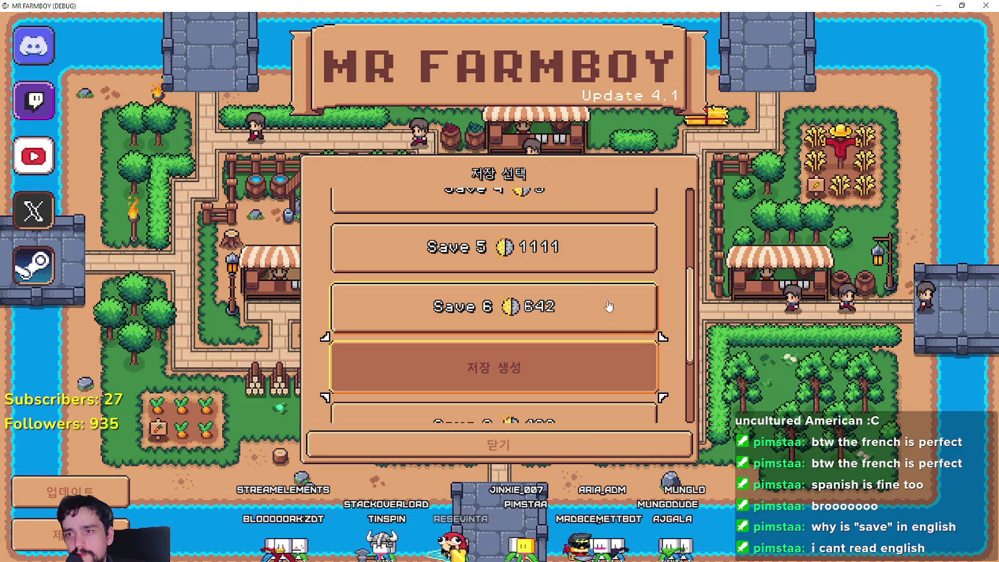
{"action": "left_click", "coordinate": [499, 441]}
Step: Switch to Norwegian and check the Norwegian save list and New Game dialog
{"action": "left_click", "coordinate": [528, 282]}
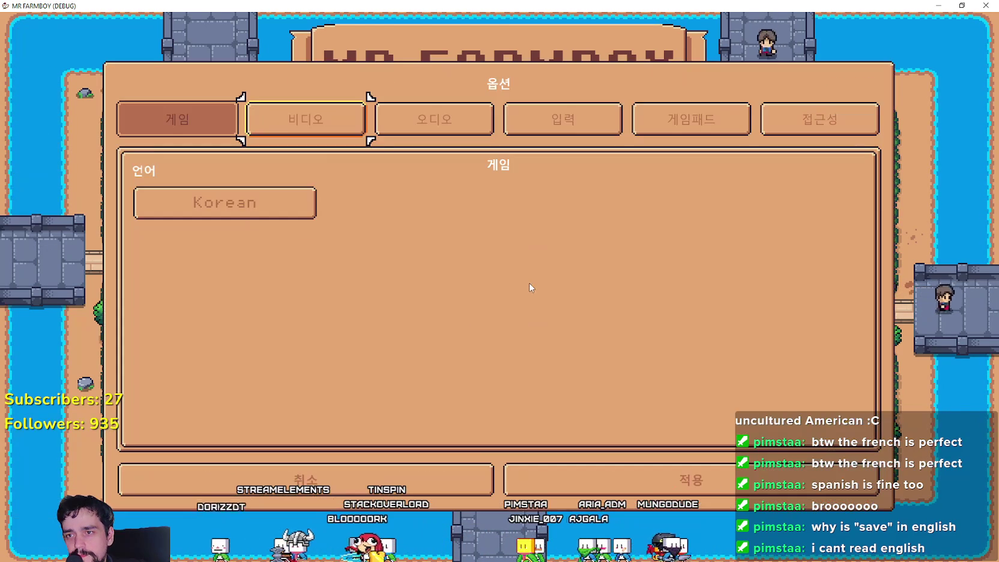
{"action": "left_click", "coordinate": [251, 216]}
{"action": "left_click", "coordinate": [195, 285]}
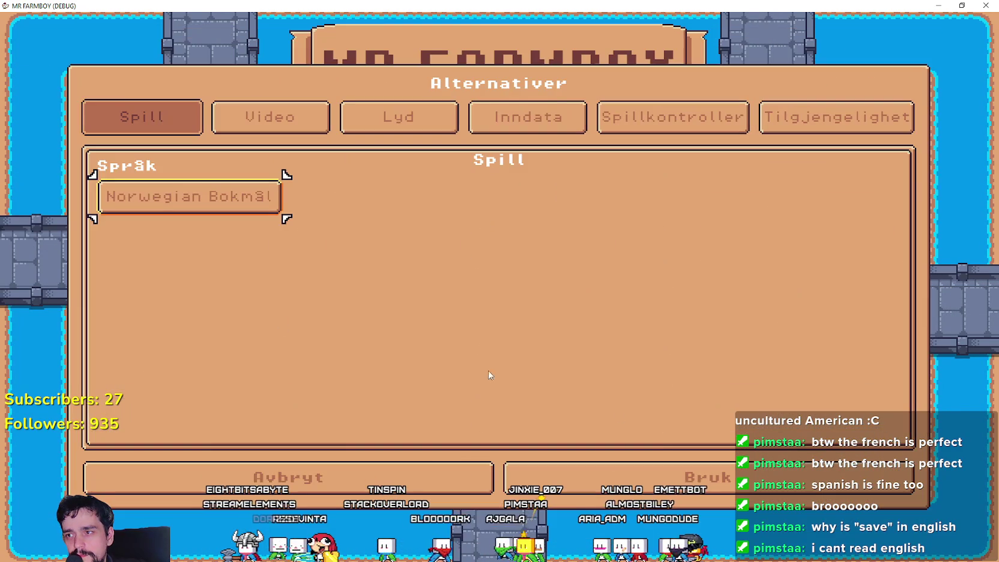
{"action": "left_click", "coordinate": [673, 493]}
{"action": "left_click", "coordinate": [495, 242]}
{"action": "scroll", "coordinate": [491, 332], "scroll_direction": "down", "scroll_amount": 4}
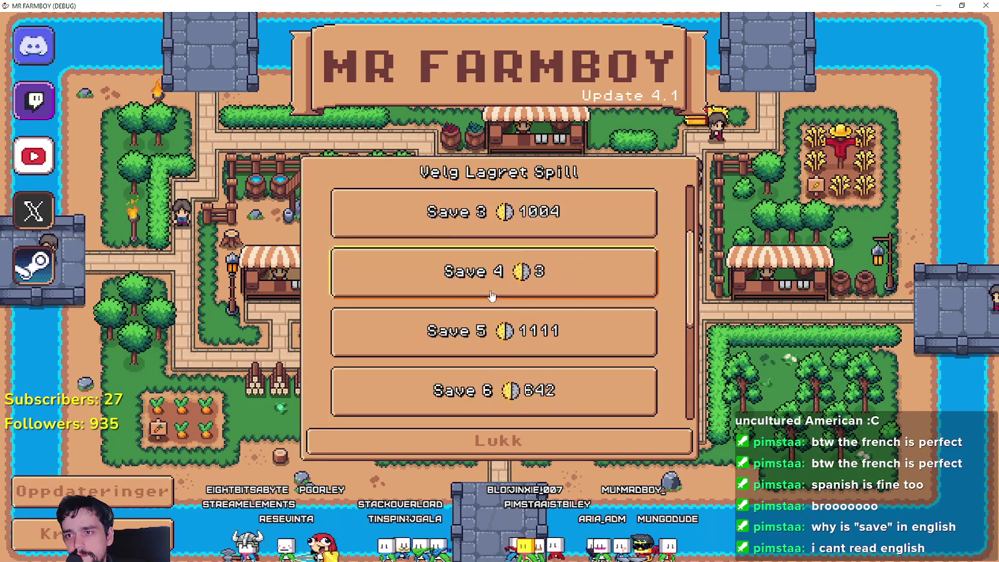
{"action": "left_click", "coordinate": [491, 331]}
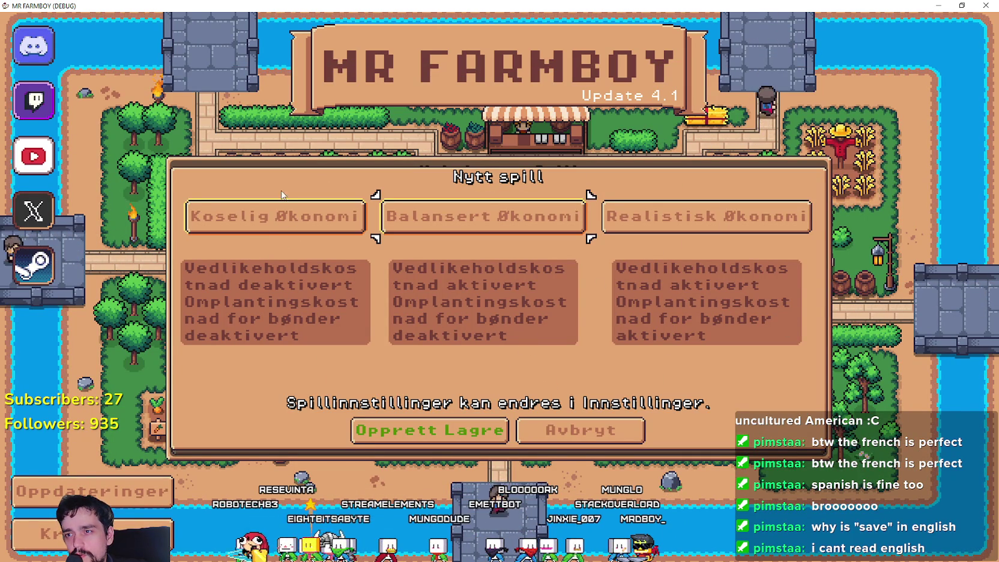
{"action": "left_click", "coordinate": [583, 445]}
{"action": "left_click", "coordinate": [512, 339]}
{"action": "left_click", "coordinate": [591, 442]}
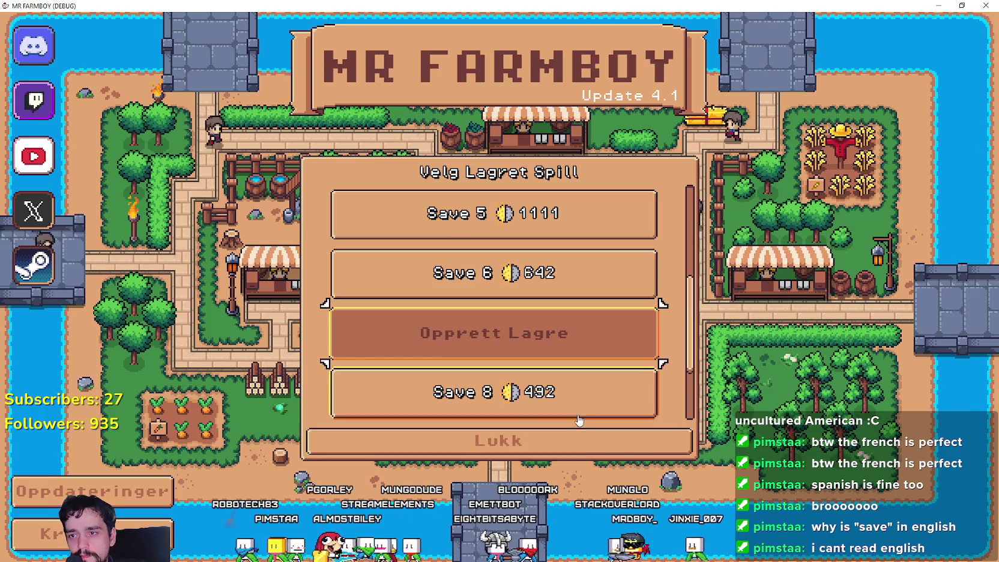
{"action": "left_click", "coordinate": [500, 439]}
Step: Switch to Polish and check the Polish save list and new-save dialog
{"action": "left_click", "coordinate": [495, 287]}
{"action": "left_click", "coordinate": [233, 206]}
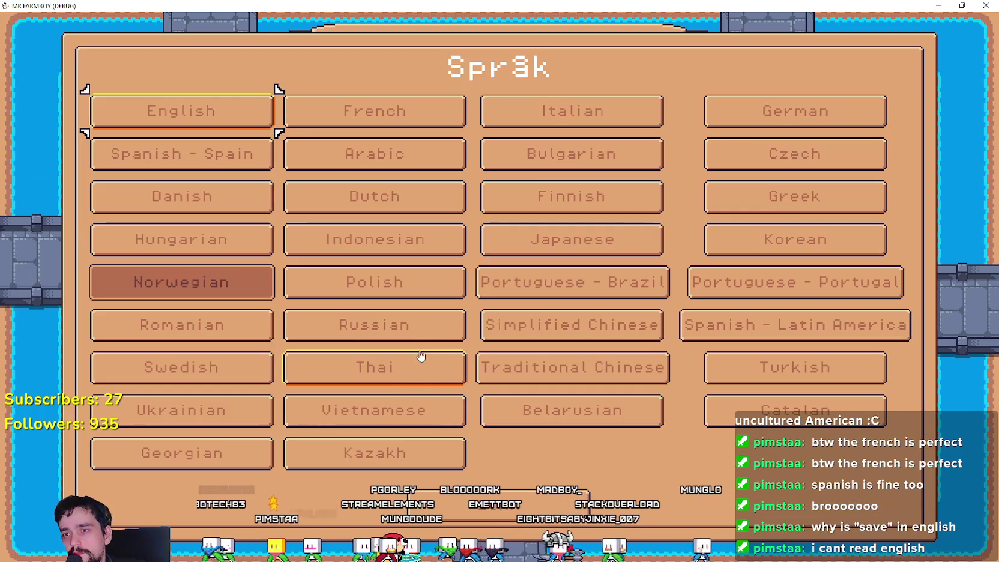
{"action": "left_click", "coordinate": [425, 300]}
{"action": "left_click", "coordinate": [504, 456]}
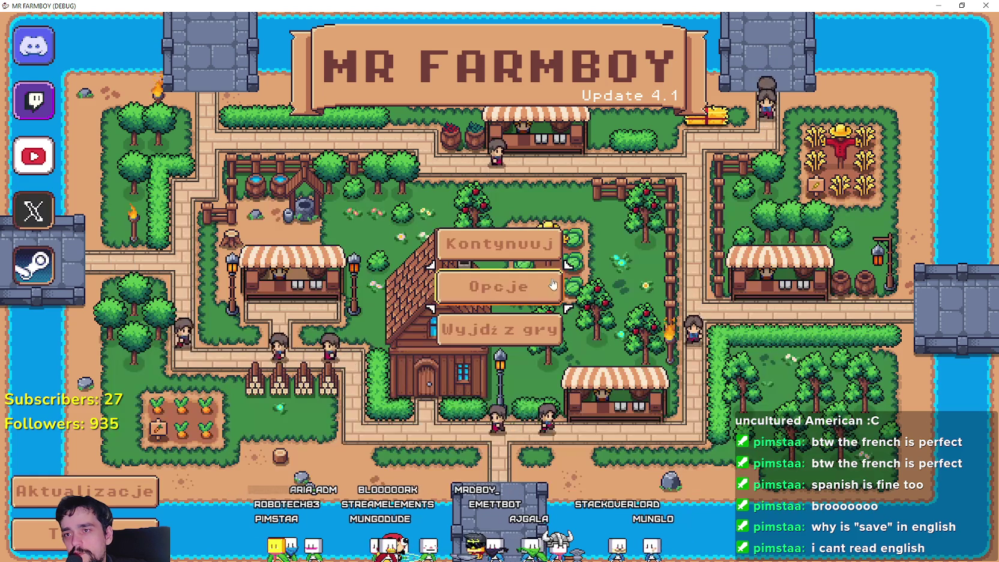
{"action": "left_click", "coordinate": [501, 231]}
{"action": "scroll", "coordinate": [501, 276], "scroll_direction": "down", "scroll_amount": 5}
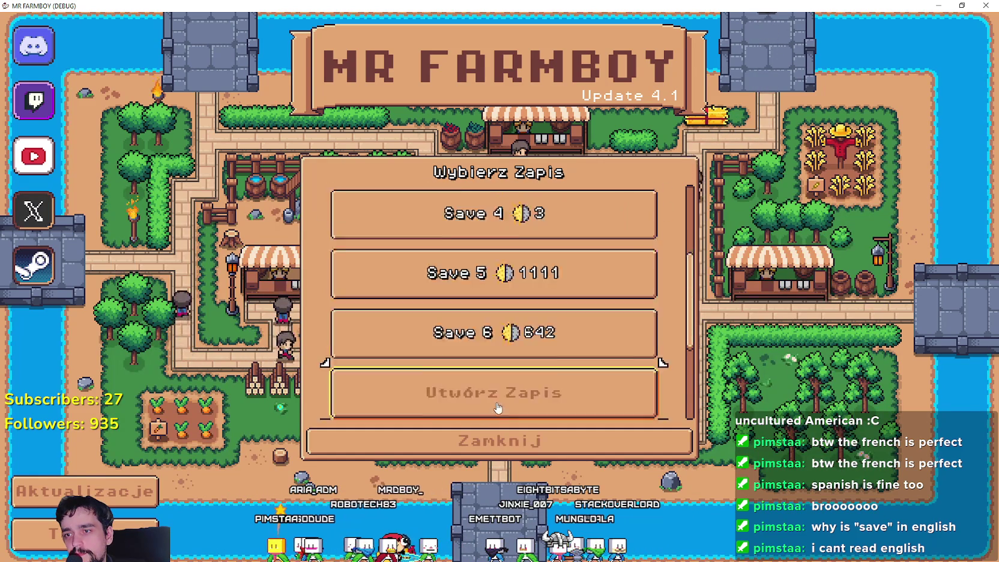
{"action": "left_click", "coordinate": [647, 416]}
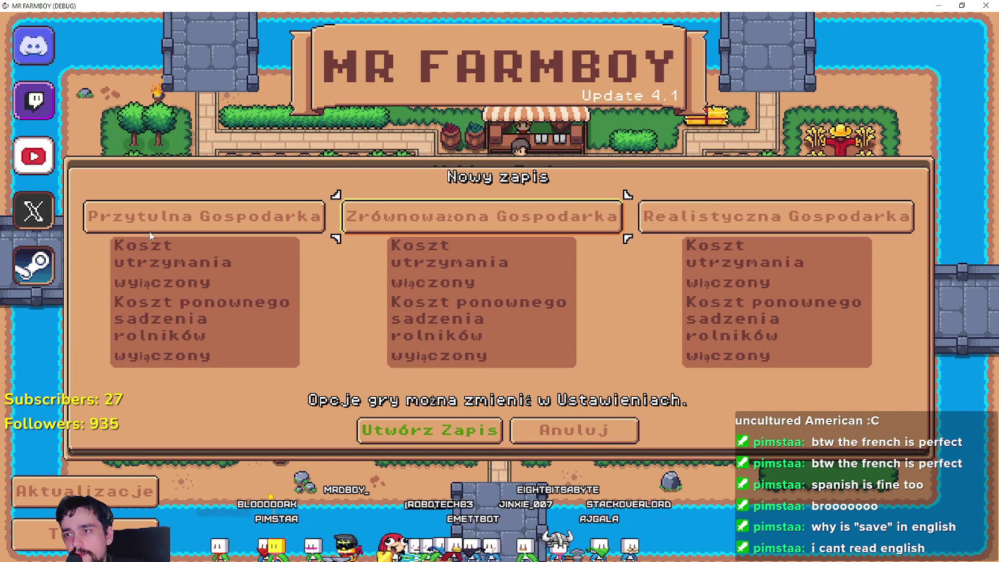
{"action": "left_click", "coordinate": [604, 426]}
{"action": "left_click", "coordinate": [542, 431]}
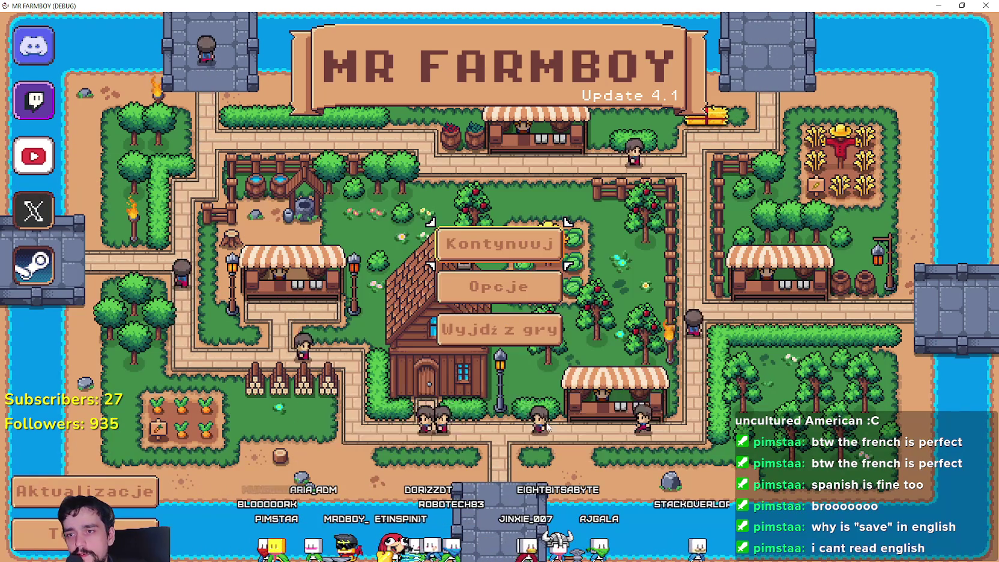
Step: Switch to Portuguese - Brazil and check its save list and New Game dialog
{"action": "left_click", "coordinate": [526, 293]}
{"action": "left_click", "coordinate": [277, 205]}
{"action": "left_click", "coordinate": [552, 286]}
{"action": "left_click", "coordinate": [645, 474]}
{"action": "left_click", "coordinate": [486, 242]}
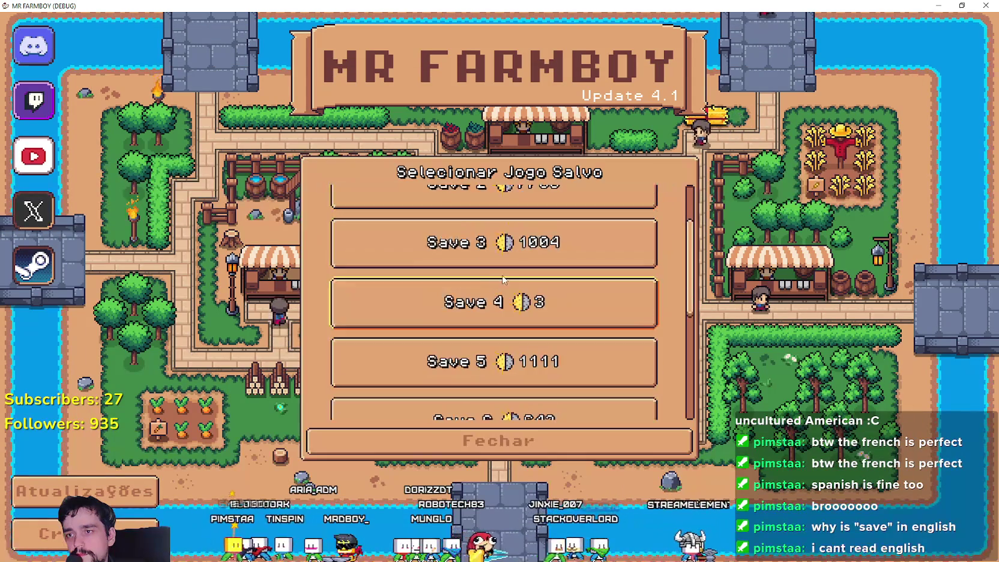
{"action": "scroll", "coordinate": [543, 321], "scroll_direction": "down", "scroll_amount": 2}
{"action": "left_click", "coordinate": [576, 360]}
{"action": "left_click", "coordinate": [624, 445]}
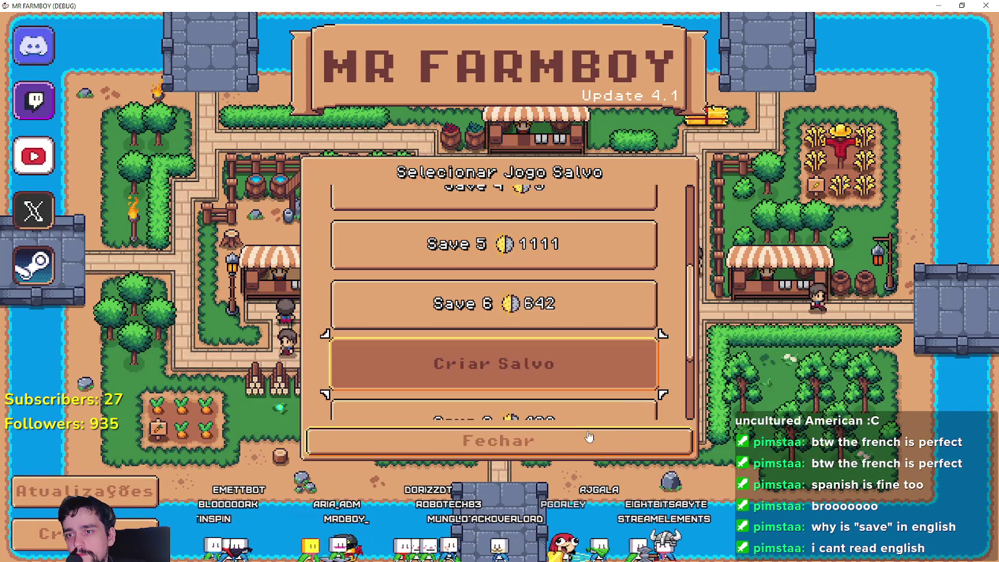
{"action": "left_click", "coordinate": [588, 441]}
Step: Select Romanian in the options language grid
{"action": "left_click", "coordinate": [495, 285]}
{"action": "left_click", "coordinate": [293, 195]}
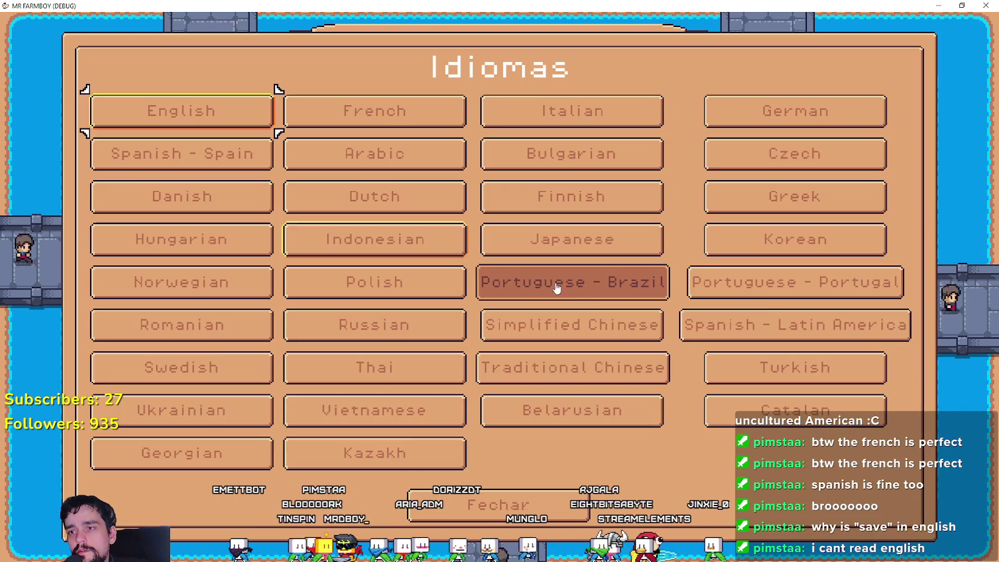
{"action": "left_click", "coordinate": [182, 324]}
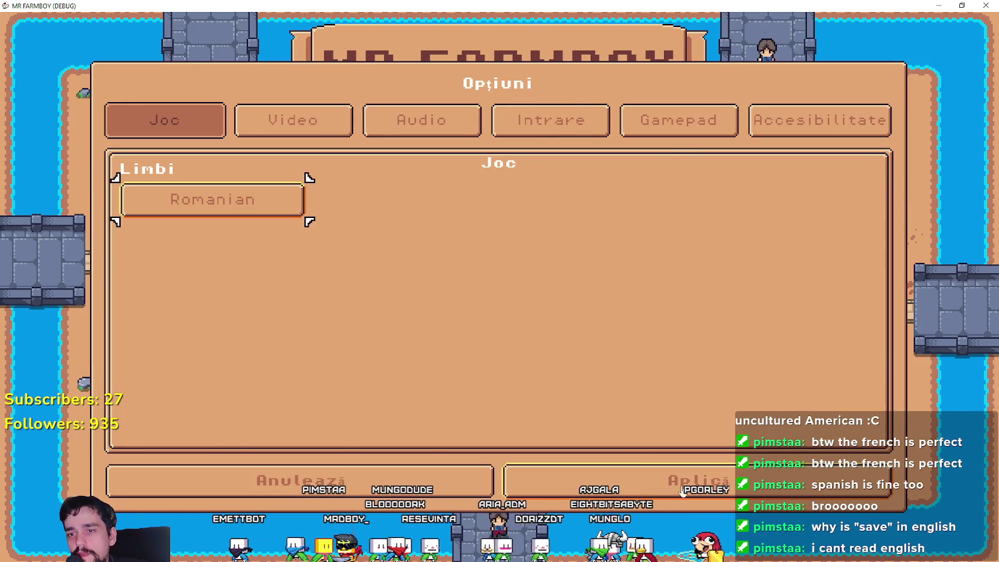
Step: Apply Romanian and check the Romanian save list and New Game dialog
{"action": "key", "text": "Escape"}
{"action": "left_click", "coordinate": [498, 243]}
{"action": "scroll", "coordinate": [492, 336], "scroll_direction": "down", "scroll_amount": 2}
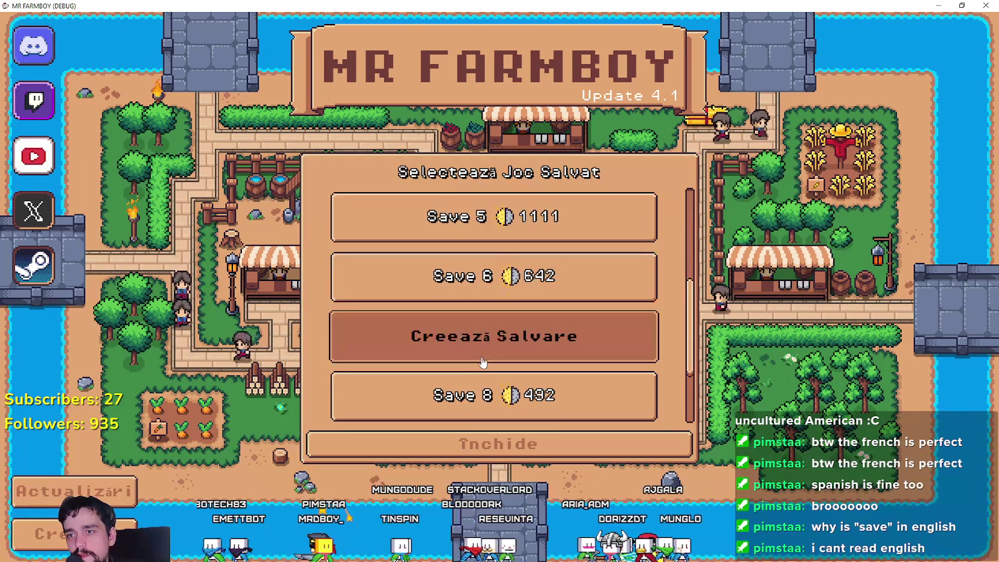
{"action": "left_click", "coordinate": [489, 345]}
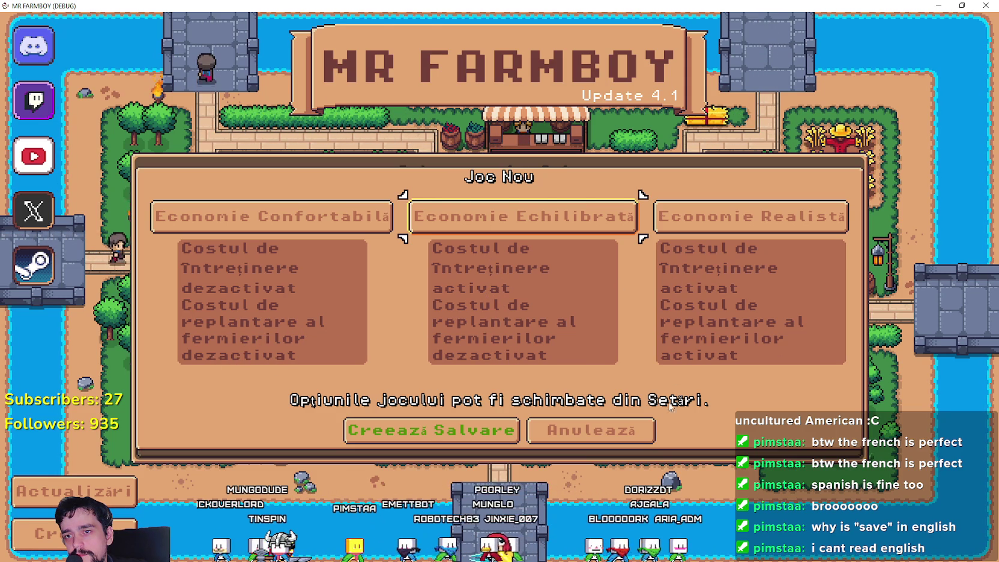
{"action": "left_click", "coordinate": [632, 441]}
{"action": "left_click", "coordinate": [498, 443]}
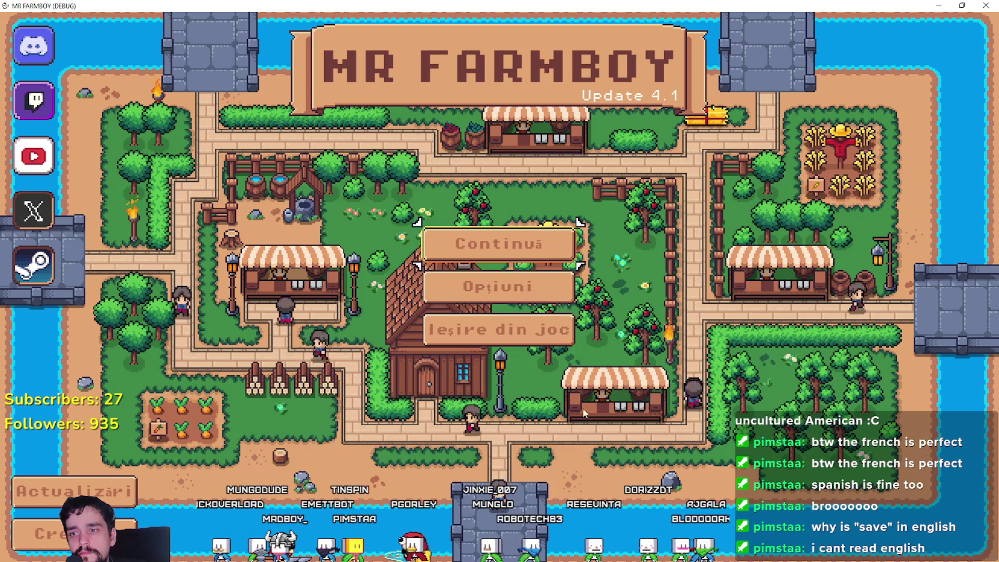
Step: Switch to Russian and check the Russian save list and New Game dialog
{"action": "left_click", "coordinate": [500, 287]}
{"action": "left_click", "coordinate": [214, 200]}
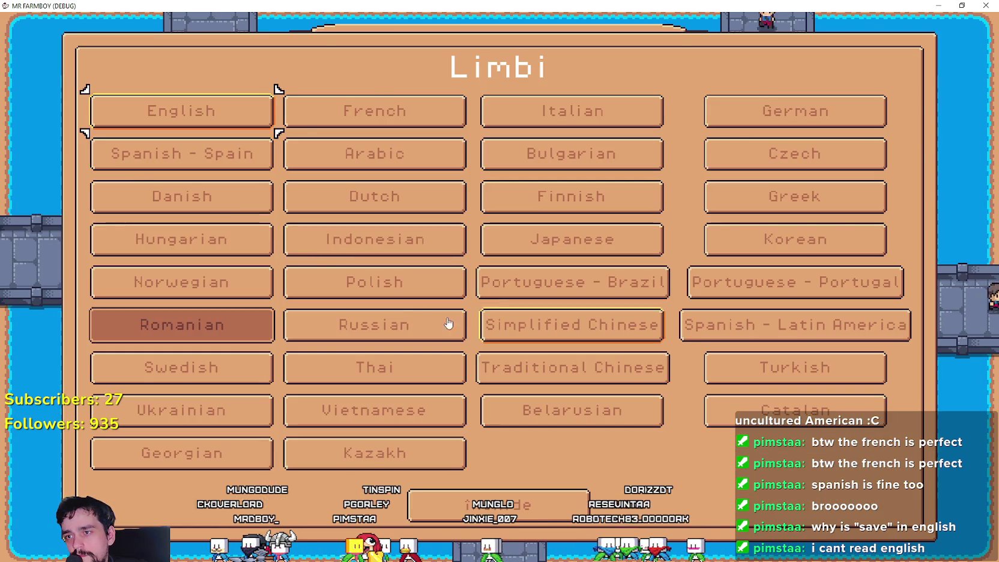
{"action": "left_click", "coordinate": [374, 324]}
{"action": "left_click", "coordinate": [543, 480]}
{"action": "left_click", "coordinate": [494, 259]}
{"action": "scroll", "coordinate": [504, 348], "scroll_direction": "down", "scroll_amount": 4}
{"action": "left_click", "coordinate": [516, 366]}
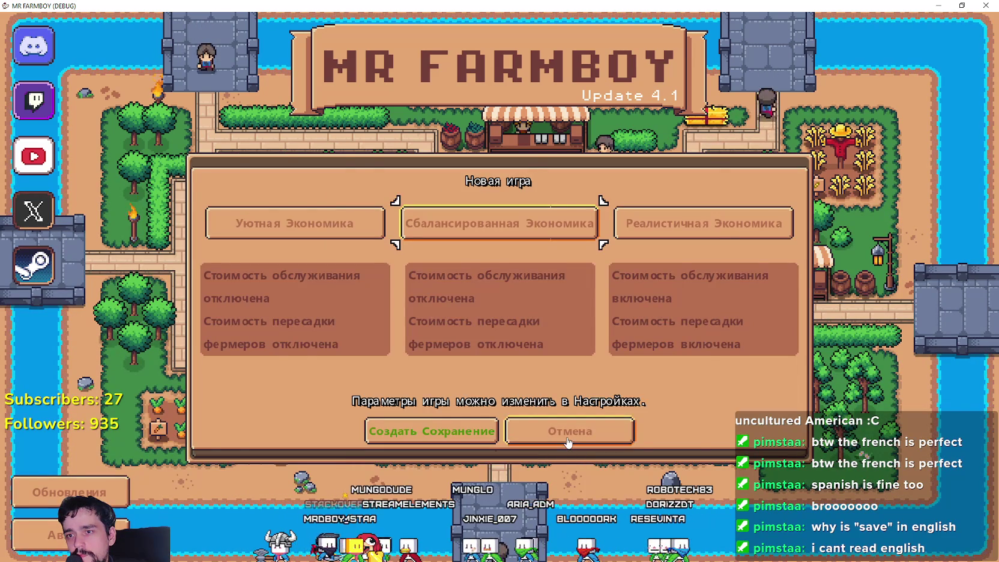
{"action": "left_click", "coordinate": [568, 436]}
Step: Switch to Simplified Chinese and check its save list and New Game dialog
{"action": "left_click", "coordinate": [492, 290]}
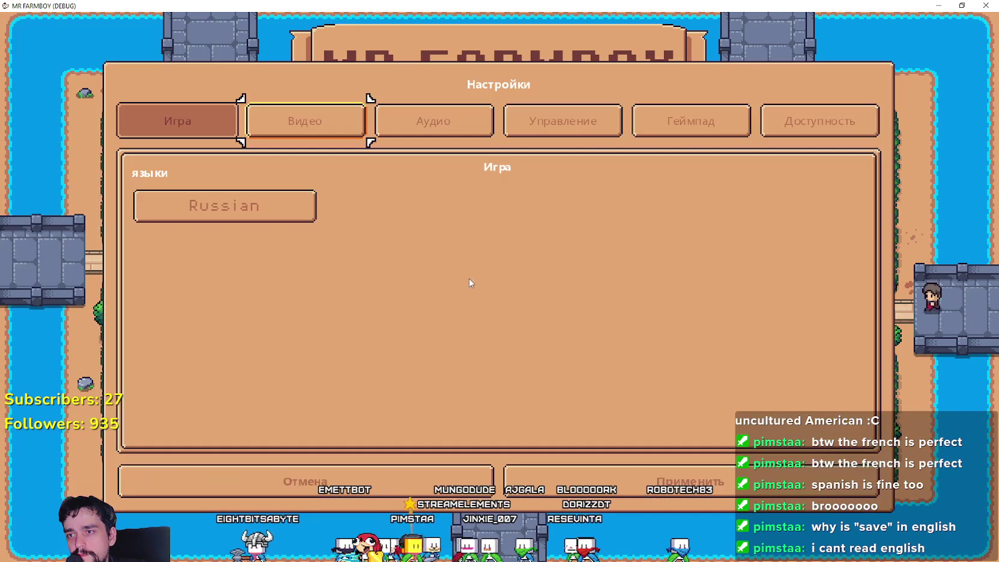
{"action": "left_click", "coordinate": [222, 205]}
{"action": "left_click", "coordinate": [573, 346]}
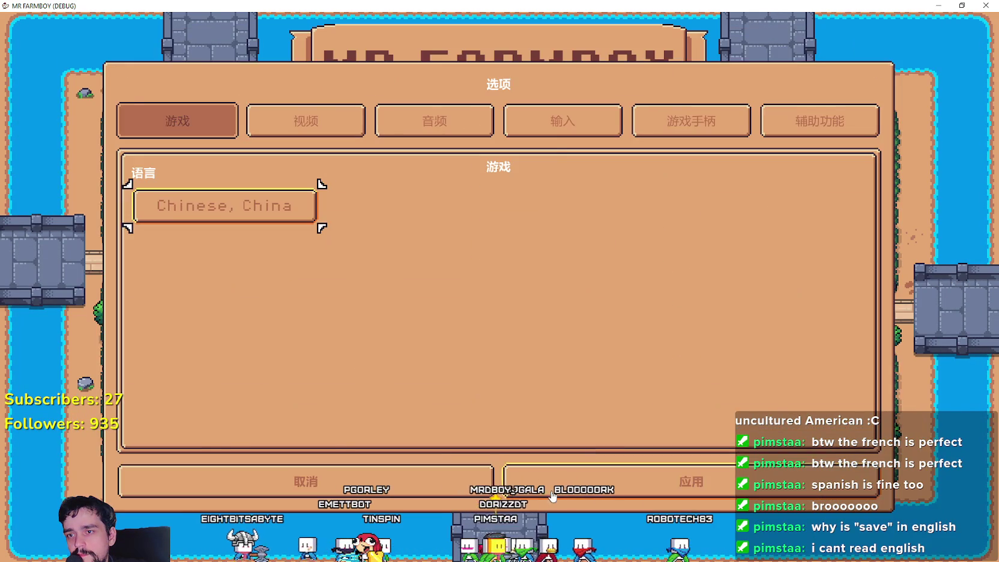
{"action": "key", "text": "Escape"}
{"action": "left_click", "coordinate": [498, 243]}
{"action": "scroll", "coordinate": [483, 330], "scroll_direction": "down", "scroll_amount": 2}
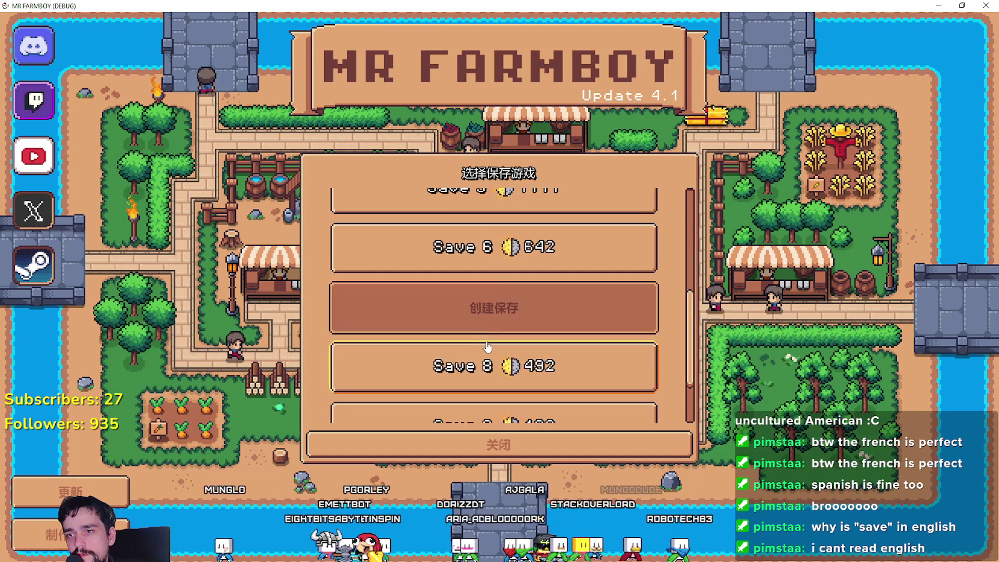
{"action": "left_click", "coordinate": [491, 329]}
{"action": "left_click", "coordinate": [570, 439]}
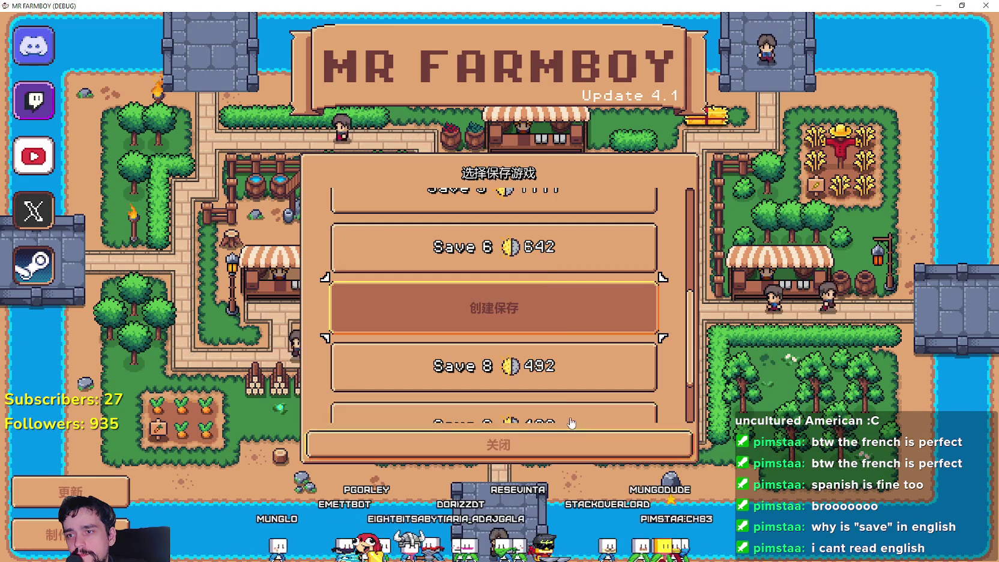
{"action": "left_click", "coordinate": [591, 433]}
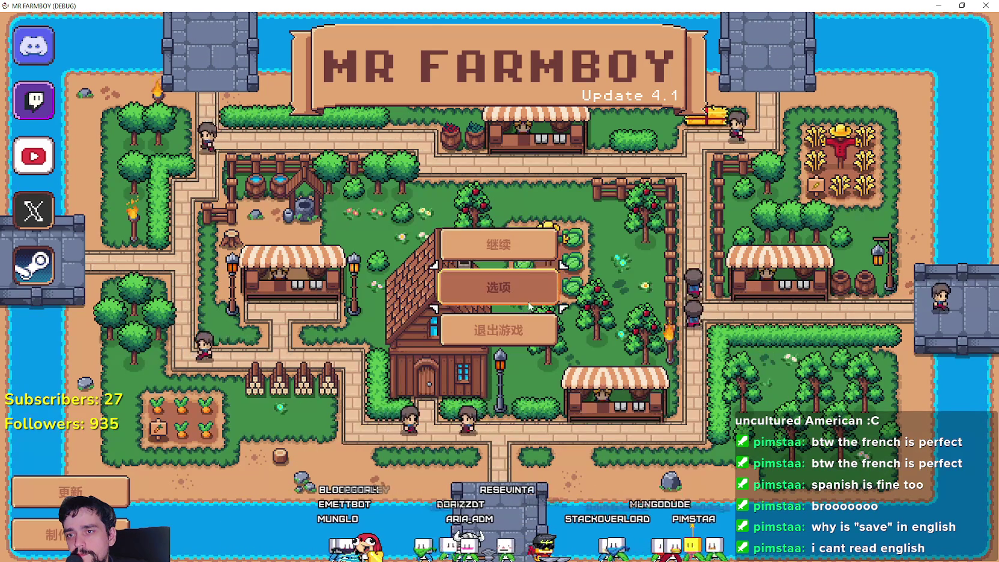
Step: Select Spanish - Latin America in the options language grid
{"action": "left_click", "coordinate": [498, 287]}
{"action": "left_click", "coordinate": [223, 206]}
{"action": "left_click", "coordinate": [745, 348]}
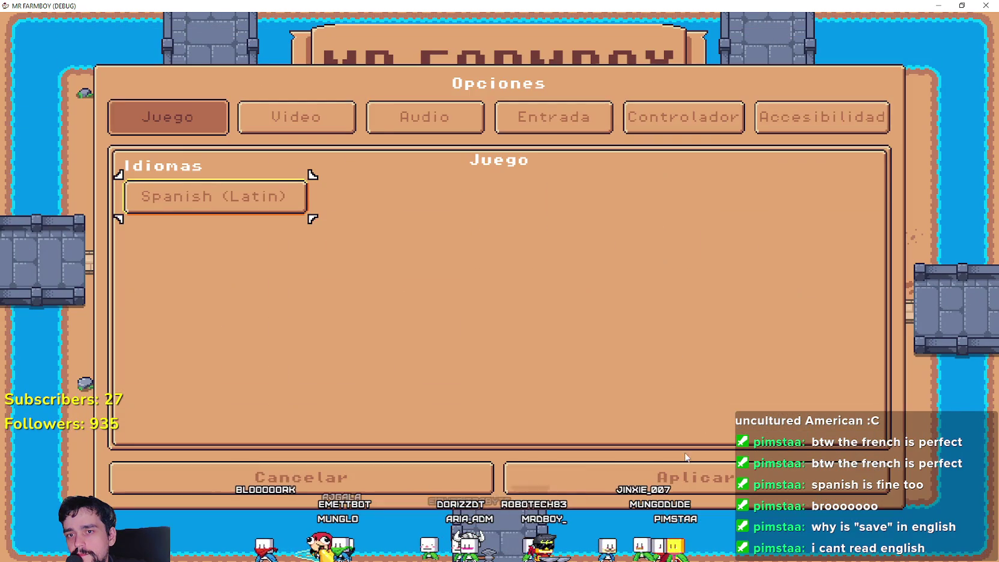
Step: Apply Latin American Spanish and check the save list and New Game dialog in Spanish
{"action": "left_click", "coordinate": [691, 475]}
{"action": "left_click", "coordinate": [512, 252]}
{"action": "scroll", "coordinate": [512, 252], "scroll_direction": "down", "scroll_amount": 5}
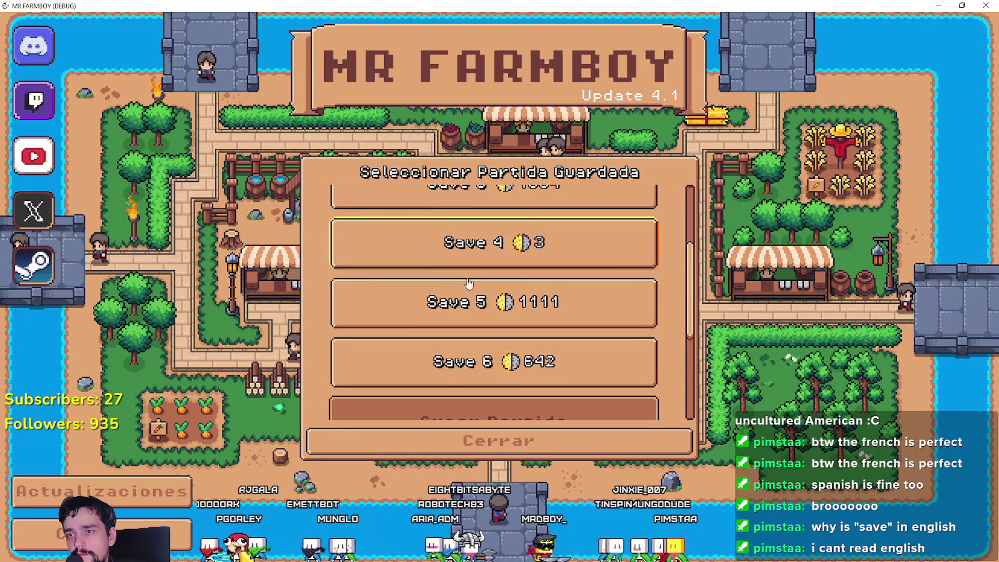
{"action": "left_click", "coordinate": [561, 392]}
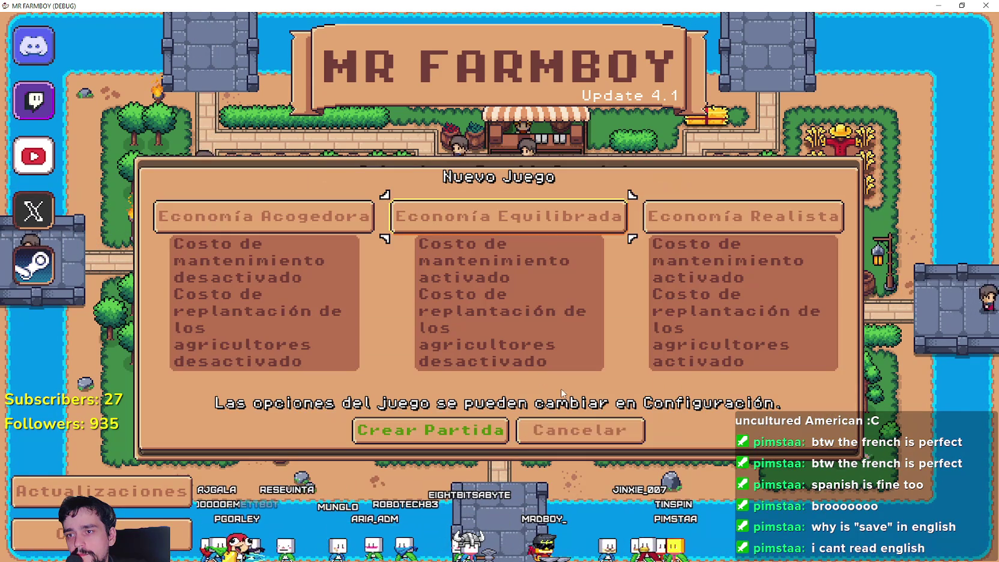
{"action": "left_click", "coordinate": [624, 435]}
{"action": "scroll", "coordinate": [595, 417], "scroll_direction": "down", "scroll_amount": 1}
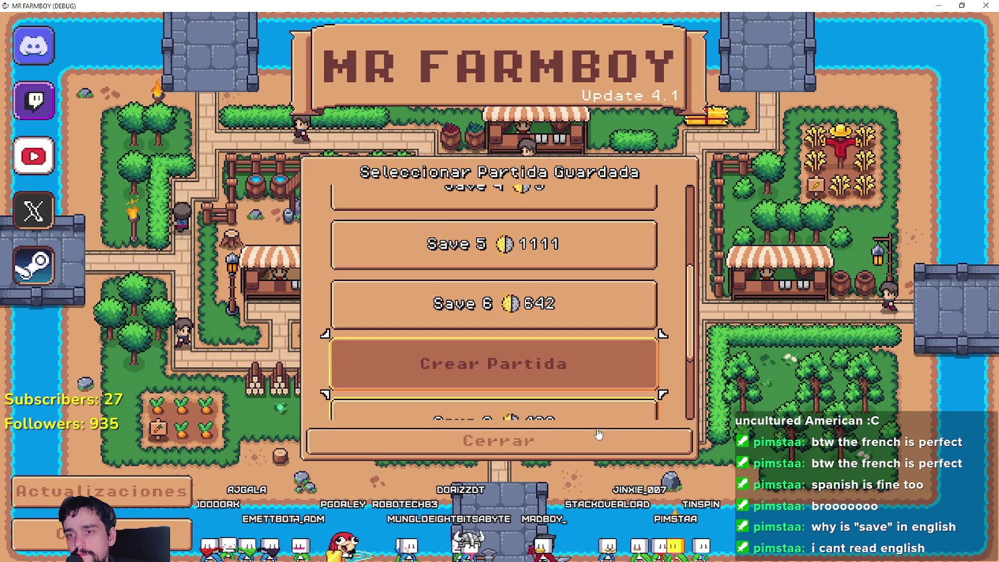
{"action": "key", "text": "Escape"}
Step: Switch the game language to Swedish and check the save list and New Game dialog
{"action": "left_click", "coordinate": [510, 288]}
{"action": "key", "text": "Return"}
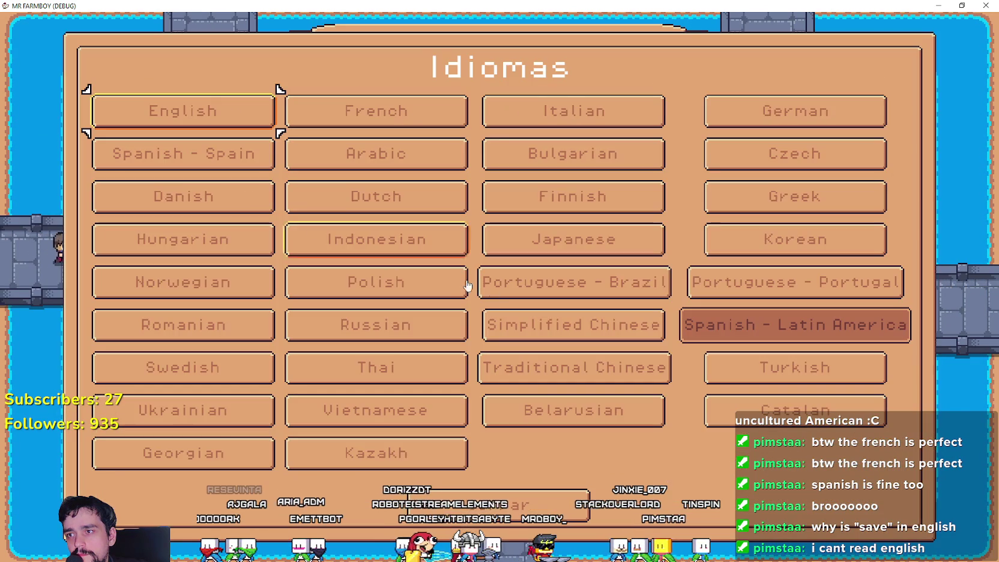
{"action": "left_click", "coordinate": [230, 372]}
{"action": "key", "text": "Escape"}
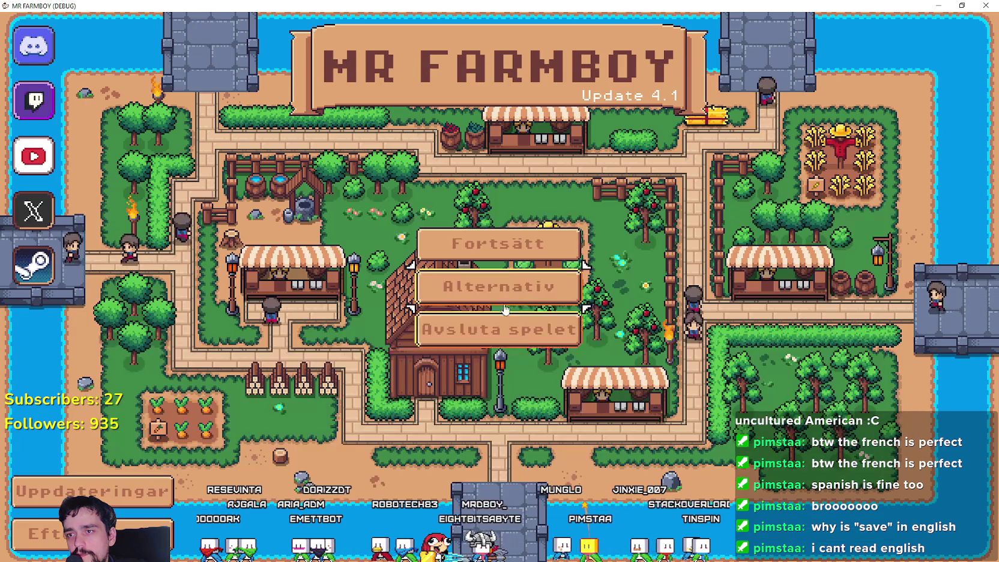
{"action": "left_click", "coordinate": [512, 249]}
{"action": "scroll", "coordinate": [465, 360], "scroll_direction": "down", "scroll_amount": 3}
{"action": "left_click", "coordinate": [471, 312]}
{"action": "key", "text": "Escape"}
{"action": "key", "text": "Escape"}
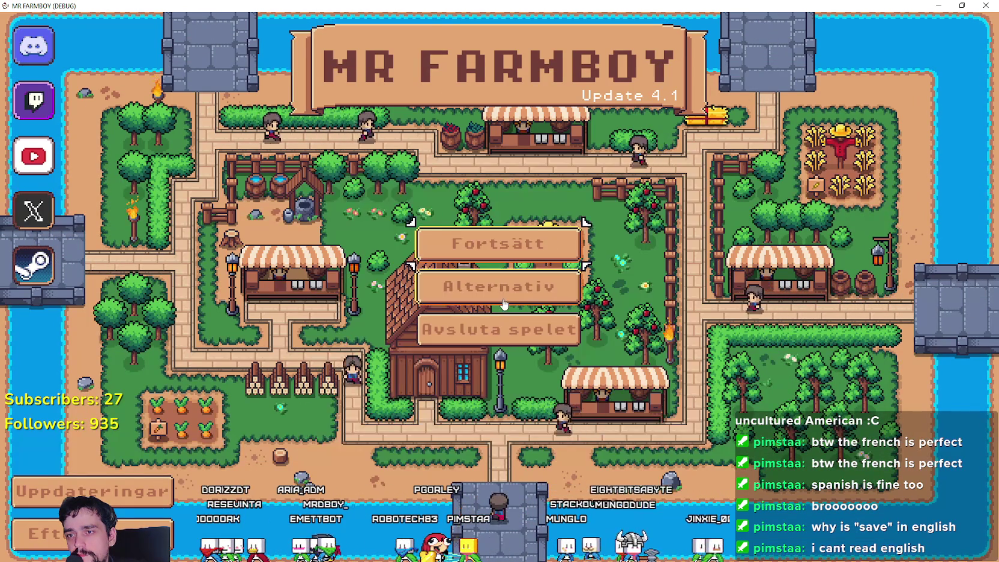
Step: Switch the language to Thai and check the save list and New Game dialog
{"action": "left_click", "coordinate": [485, 285]}
{"action": "left_click", "coordinate": [252, 210]}
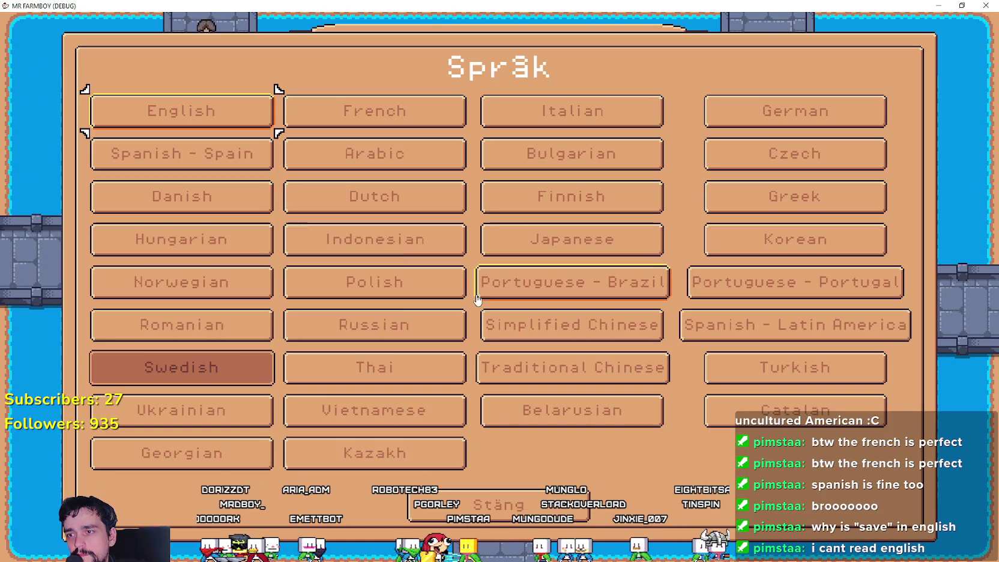
{"action": "left_click", "coordinate": [395, 364]}
{"action": "key", "text": "Escape"}
{"action": "left_click", "coordinate": [440, 282]}
{"action": "scroll", "coordinate": [440, 282], "scroll_direction": "down", "scroll_amount": 2}
{"action": "scroll", "coordinate": [439, 283], "scroll_direction": "down", "scroll_amount": 2}
{"action": "left_click", "coordinate": [517, 372]}
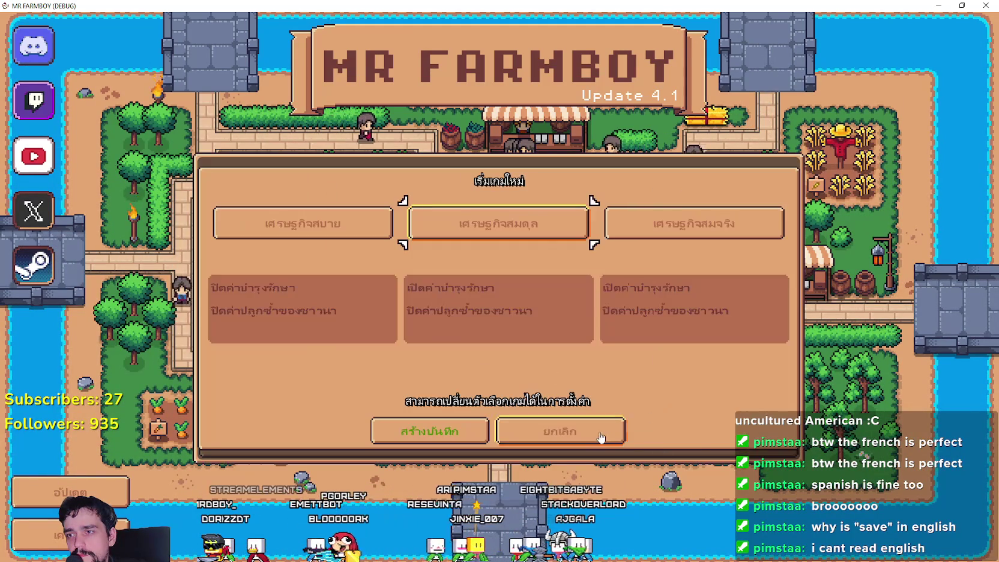
{"action": "left_click", "coordinate": [593, 431]}
Step: Switch to Traditional Chinese and check the save list and New Game dialog
{"action": "left_click", "coordinate": [575, 445]}
{"action": "left_click", "coordinate": [514, 286]}
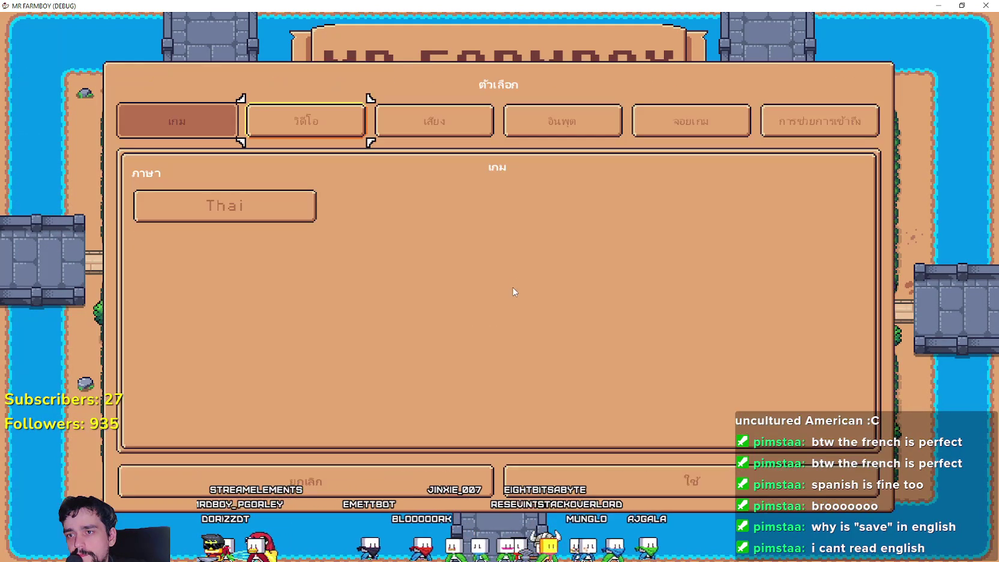
{"action": "left_click", "coordinate": [287, 215]}
{"action": "left_click", "coordinate": [593, 361]}
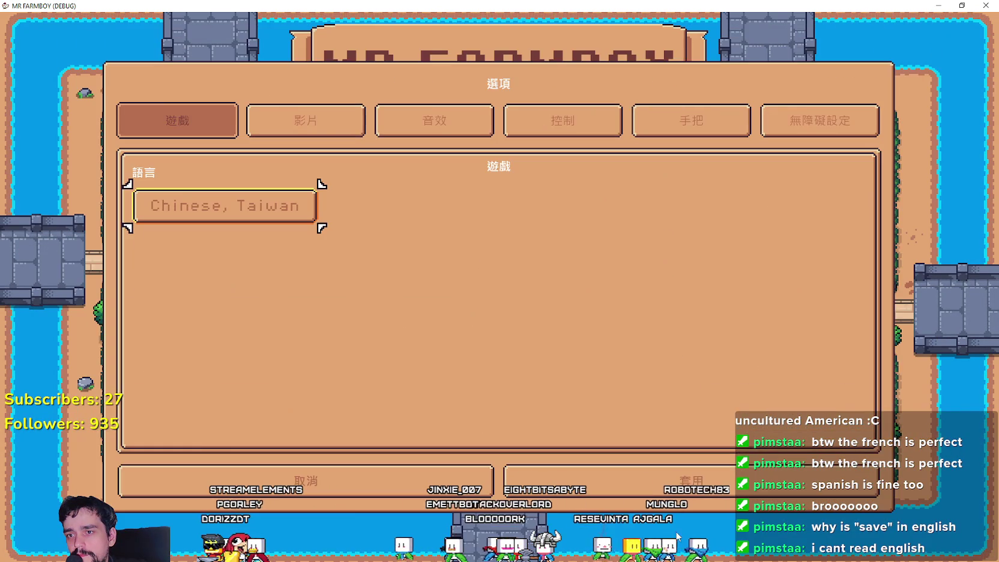
{"action": "key", "text": "Escape"}
{"action": "left_click", "coordinate": [468, 313]}
{"action": "scroll", "coordinate": [468, 312], "scroll_direction": "down", "scroll_amount": 5}
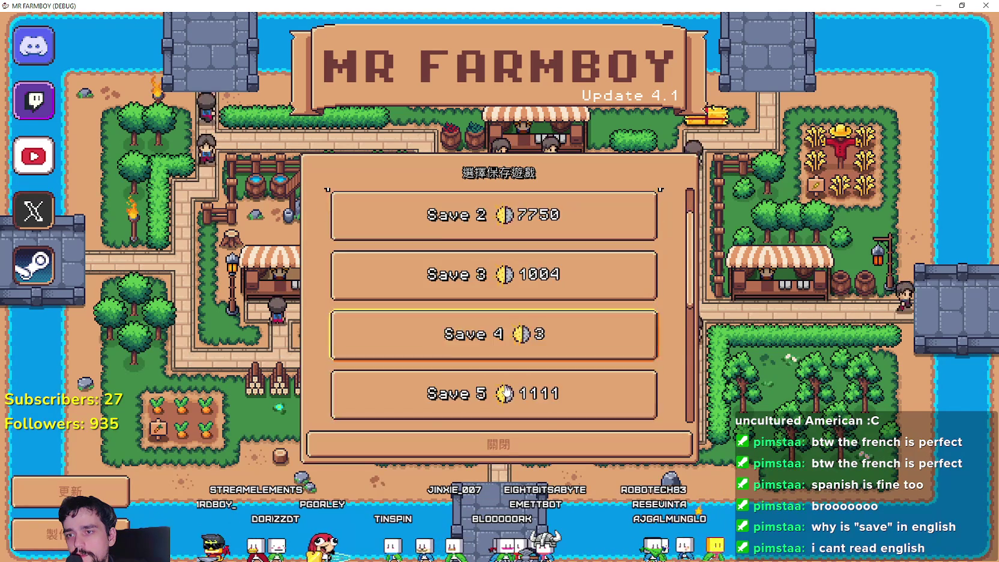
{"action": "left_click", "coordinate": [498, 310]}
{"action": "left_click", "coordinate": [560, 430]}
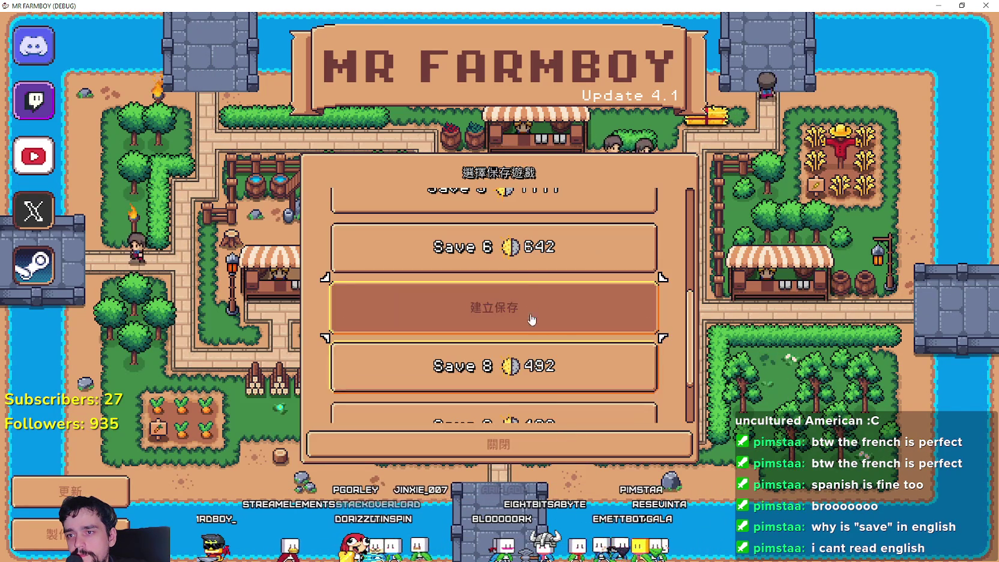
Step: Switch the language to Turkish and check the save list and New Game dialog
{"action": "left_click", "coordinate": [498, 444]}
{"action": "left_click", "coordinate": [507, 284]}
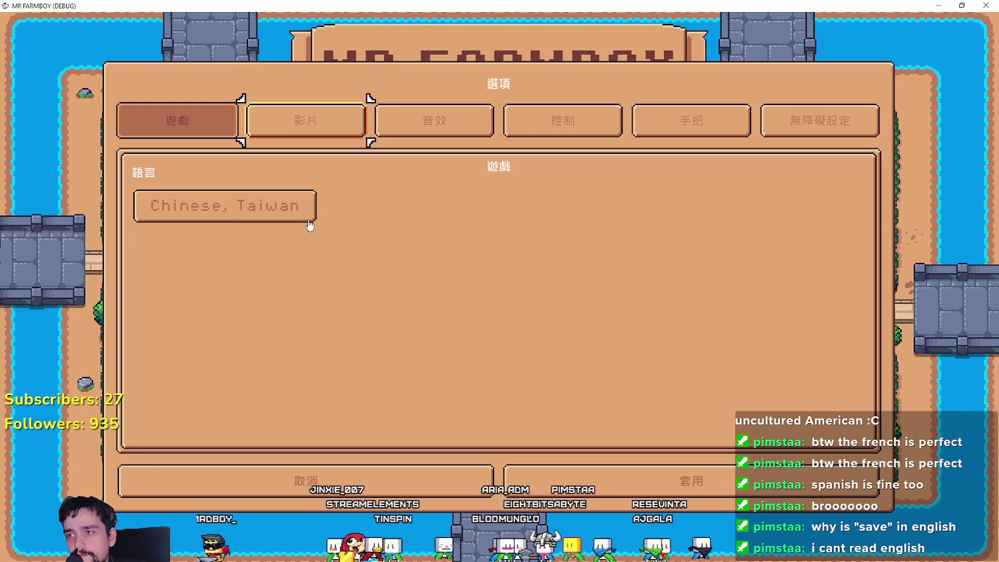
{"action": "left_click", "coordinate": [292, 214]}
{"action": "left_click", "coordinate": [793, 377]}
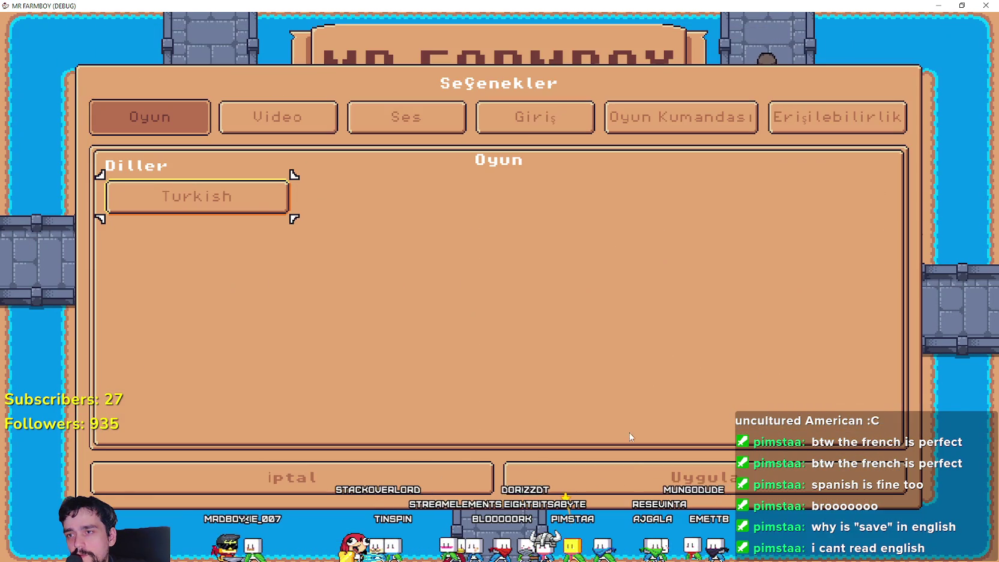
{"action": "left_click", "coordinate": [606, 474]}
{"action": "left_click", "coordinate": [500, 240]}
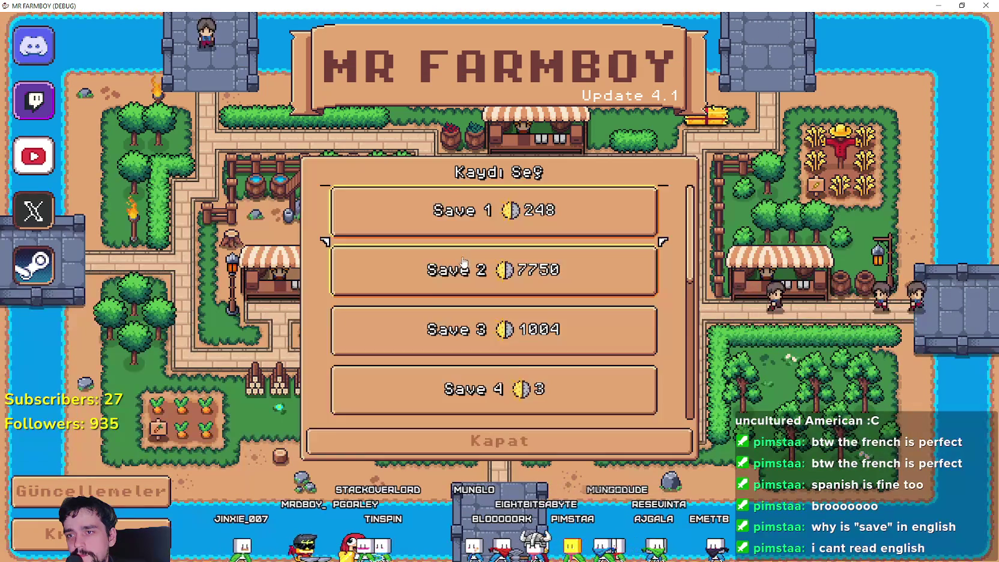
{"action": "scroll", "coordinate": [455, 322], "scroll_direction": "down", "scroll_amount": 2}
{"action": "left_click", "coordinate": [456, 324]}
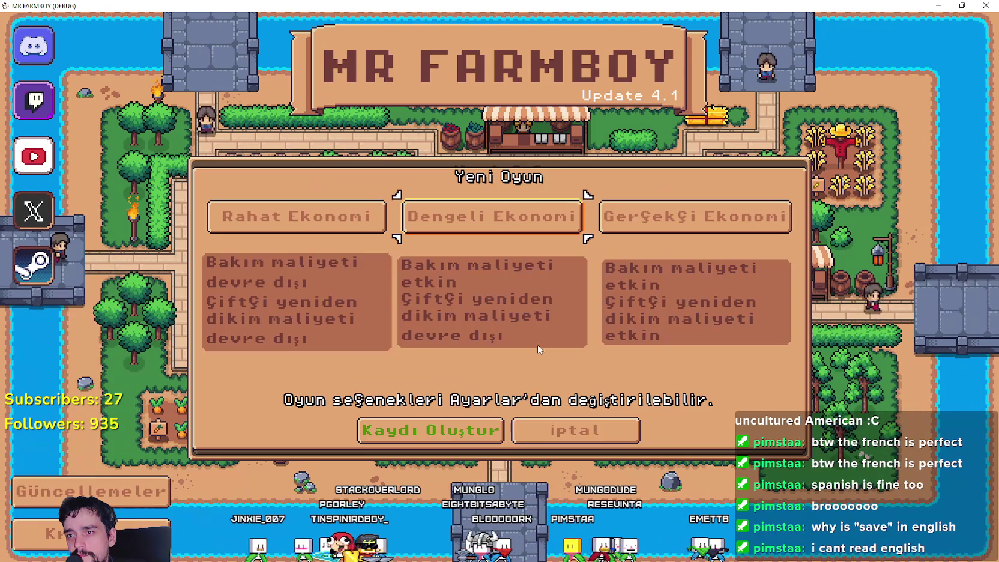
{"action": "left_click", "coordinate": [586, 444]}
Step: Switch the language to Ukrainian and check the save list and New Game dialog
{"action": "left_click", "coordinate": [576, 440]}
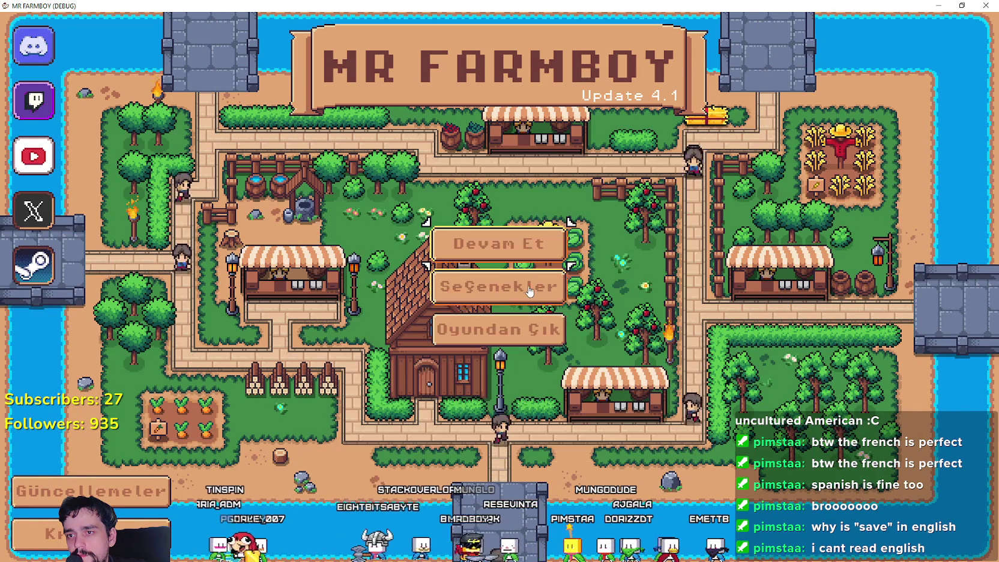
{"action": "left_click", "coordinate": [429, 286]}
{"action": "left_click", "coordinate": [218, 199]}
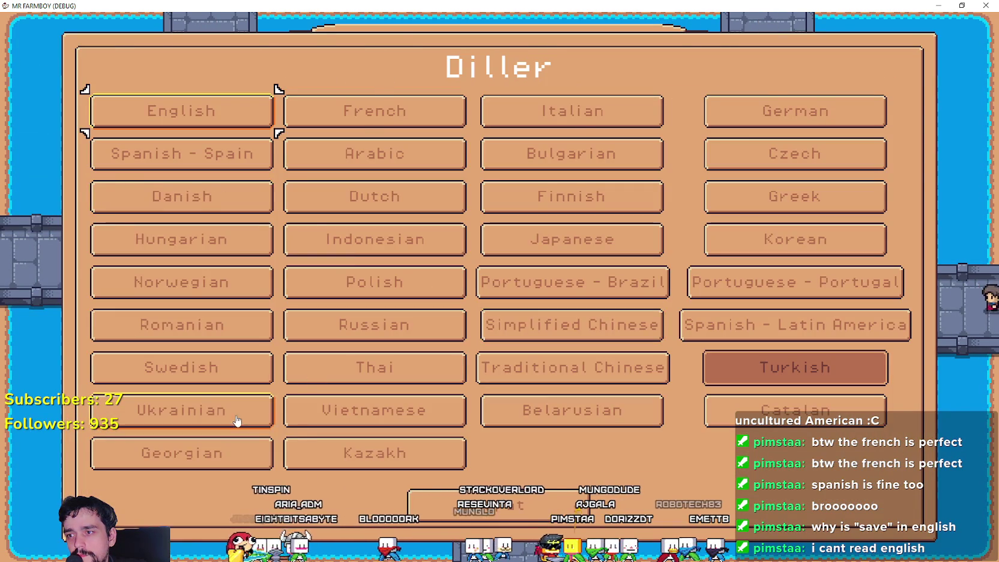
{"action": "left_click", "coordinate": [236, 417]}
{"action": "left_click", "coordinate": [670, 475]}
{"action": "left_click", "coordinate": [494, 238]}
{"action": "scroll", "coordinate": [498, 336], "scroll_direction": "down", "scroll_amount": 5}
{"action": "left_click", "coordinate": [500, 355]}
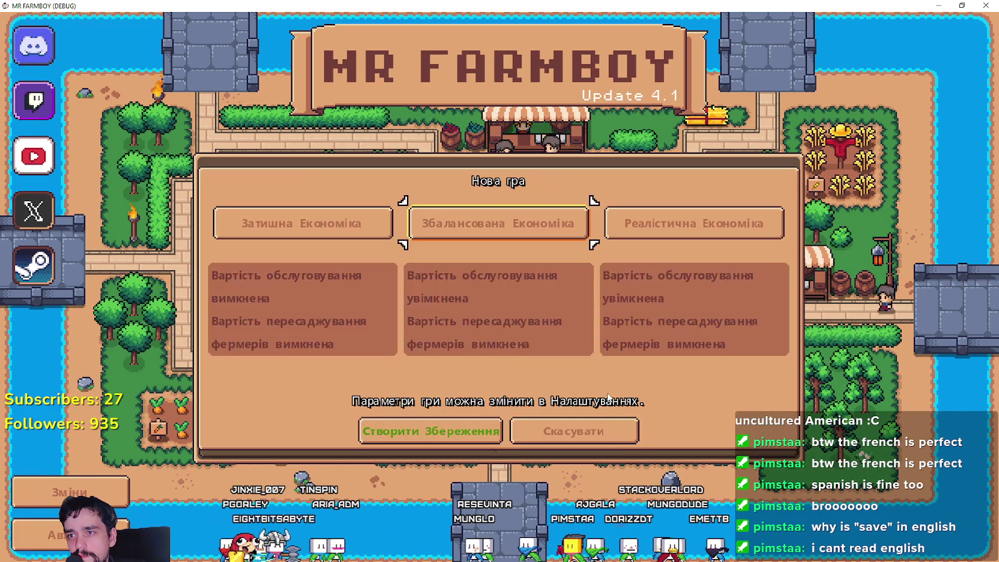
{"action": "left_click", "coordinate": [588, 439]}
Step: Switch the language to Vietnamese and check the save list and New Game dialog
{"action": "left_click", "coordinate": [576, 444]}
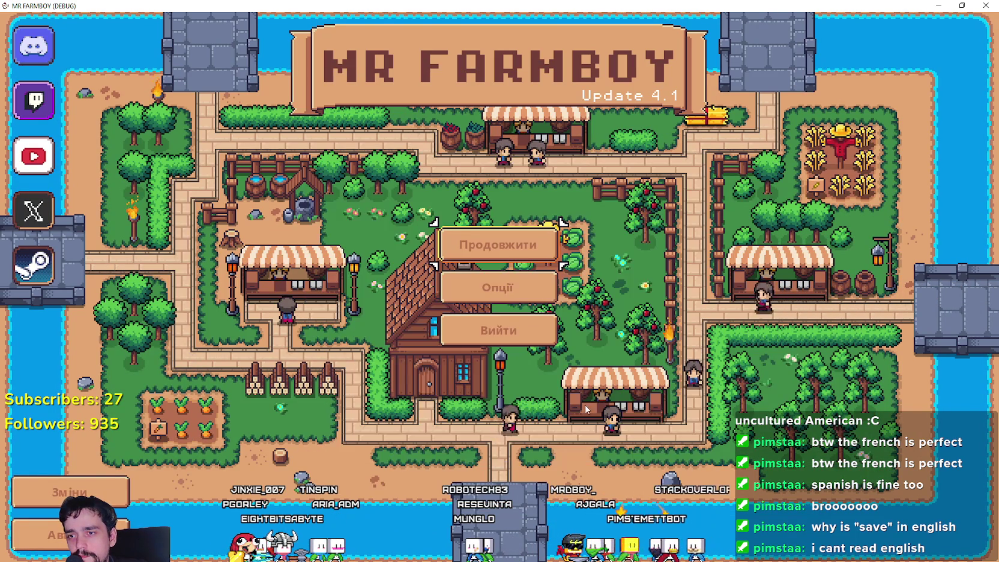
{"action": "left_click", "coordinate": [536, 300]}
{"action": "left_click", "coordinate": [238, 198]}
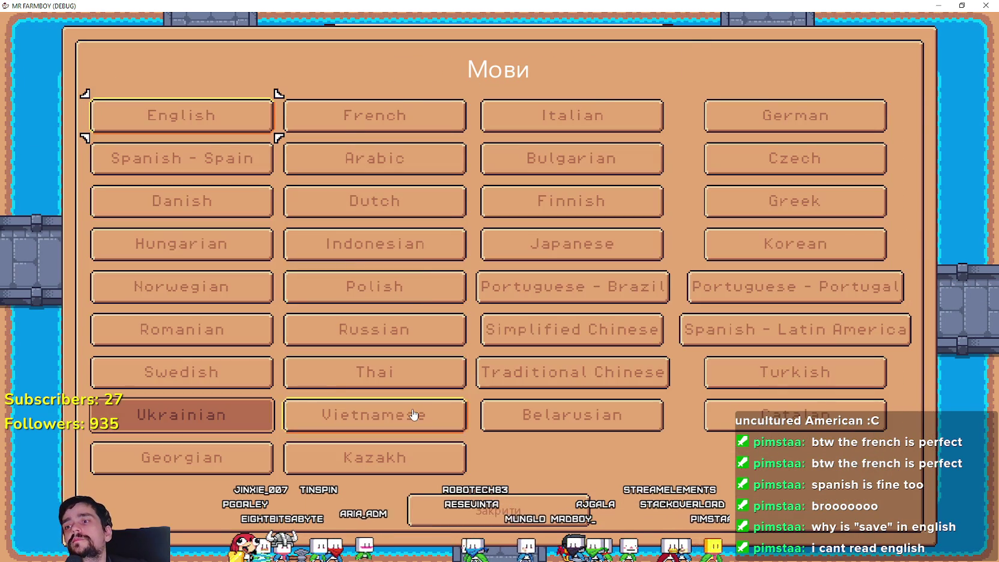
{"action": "left_click", "coordinate": [412, 415]}
{"action": "left_click", "coordinate": [668, 483]}
{"action": "left_click", "coordinate": [499, 243]}
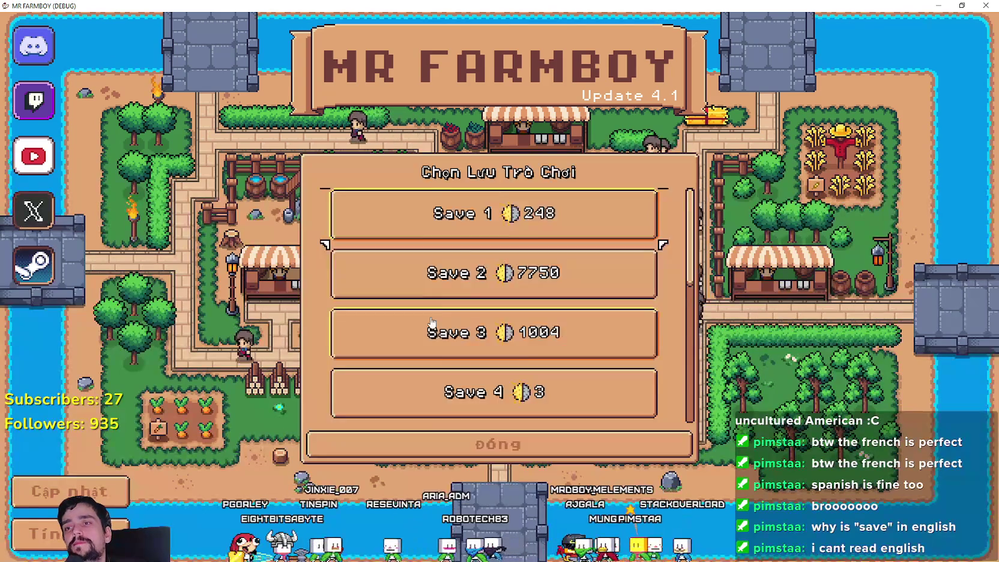
{"action": "scroll", "coordinate": [445, 297], "scroll_direction": "down", "scroll_amount": 3}
{"action": "left_click", "coordinate": [445, 297]}
{"action": "left_click", "coordinate": [588, 444]}
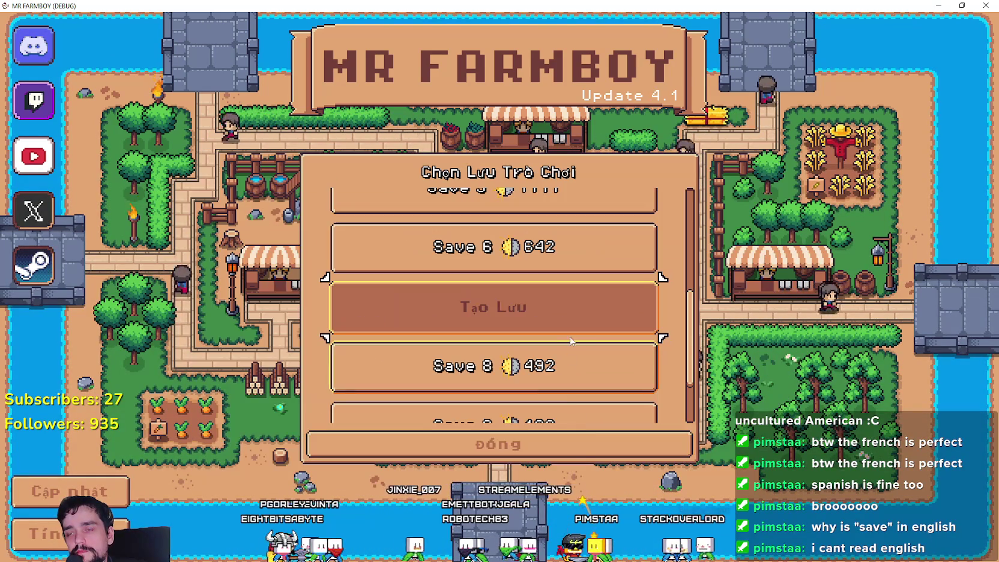
Step: Switch the language to Belarusian and check the save list and New Game dialog
{"action": "left_click", "coordinate": [585, 441]}
{"action": "left_click", "coordinate": [512, 286]}
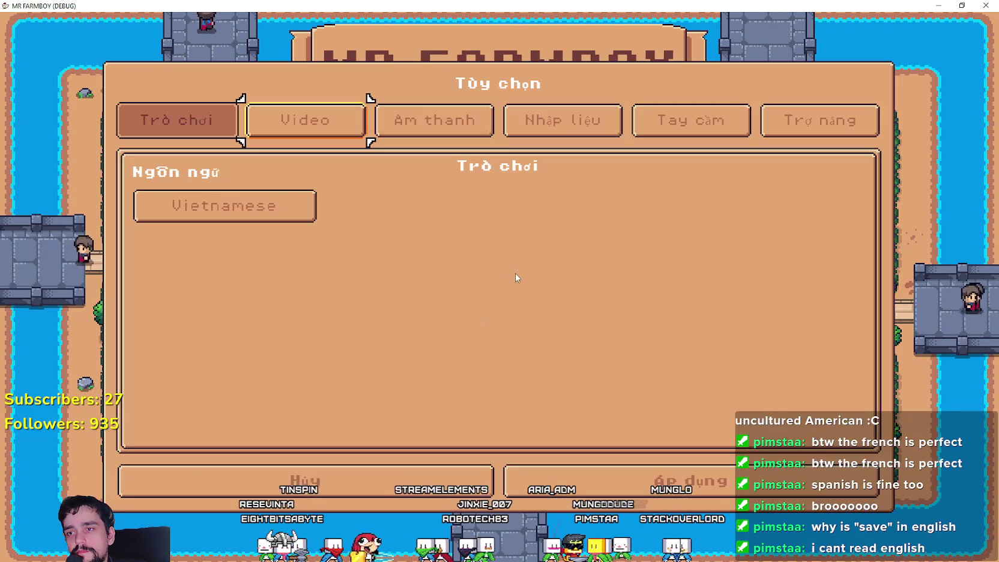
{"action": "left_click", "coordinate": [260, 216]}
{"action": "left_click", "coordinate": [553, 414]}
{"action": "left_click", "coordinate": [599, 489]}
{"action": "left_click", "coordinate": [502, 246]}
{"action": "scroll", "coordinate": [498, 342], "scroll_direction": "down", "scroll_amount": 3}
{"action": "left_click", "coordinate": [569, 413]}
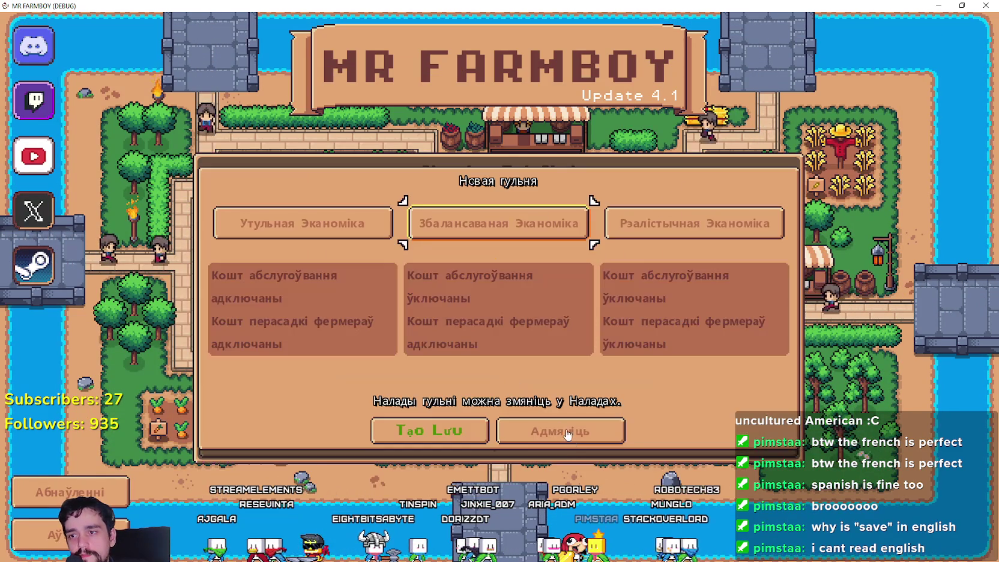
{"action": "left_click", "coordinate": [570, 425]}
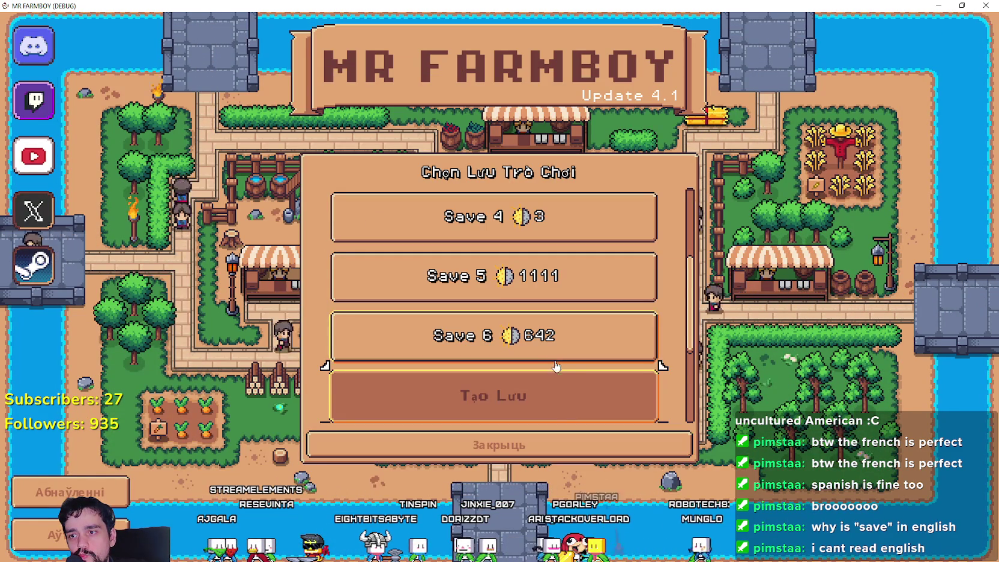
Step: Recheck the Belarusian New Game dialog twice, then leave the save list
{"action": "scroll", "coordinate": [552, 384], "scroll_direction": "down", "scroll_amount": 1}
{"action": "left_click", "coordinate": [548, 360]}
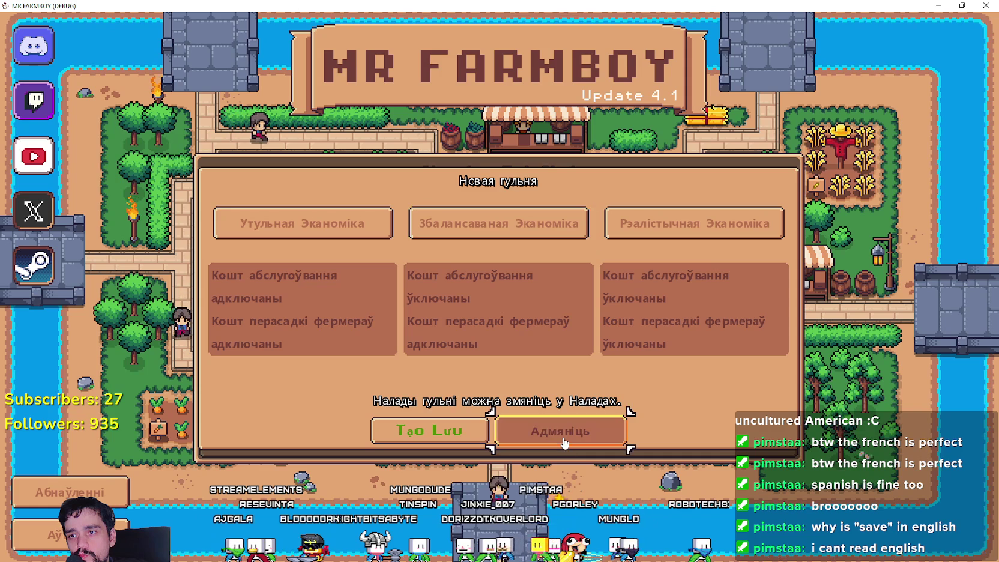
{"action": "left_click", "coordinate": [565, 443]}
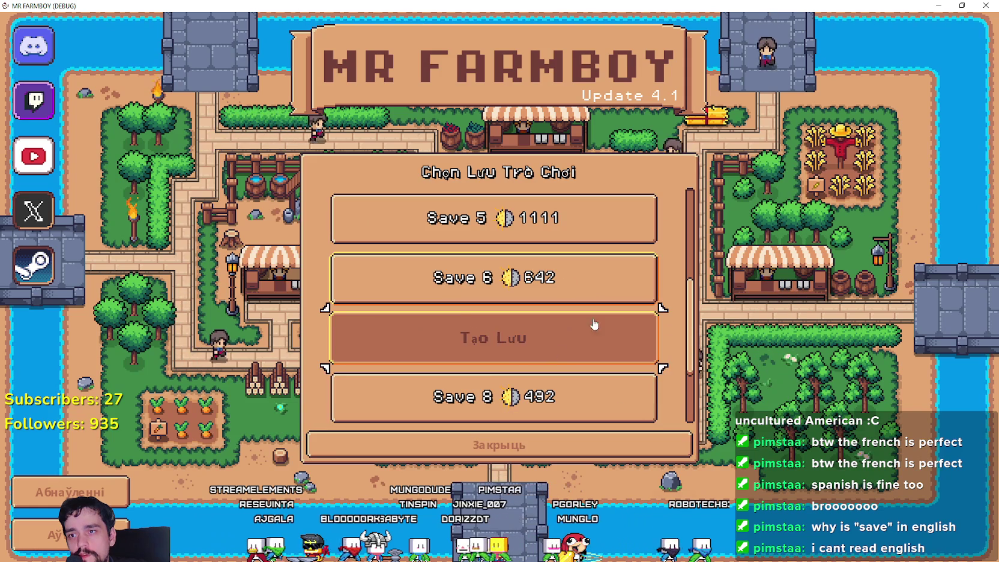
{"action": "left_click", "coordinate": [537, 349]}
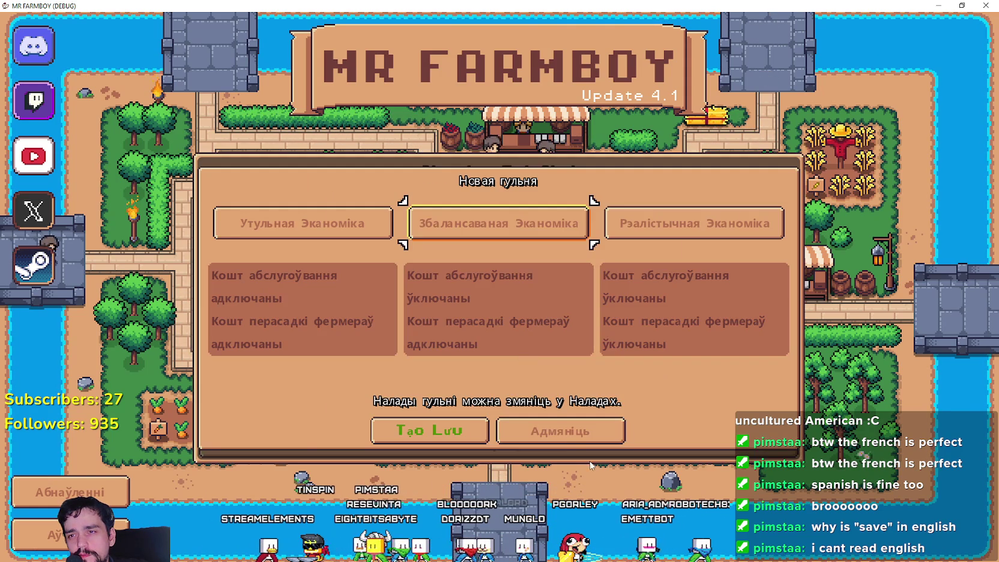
{"action": "left_click", "coordinate": [565, 444]}
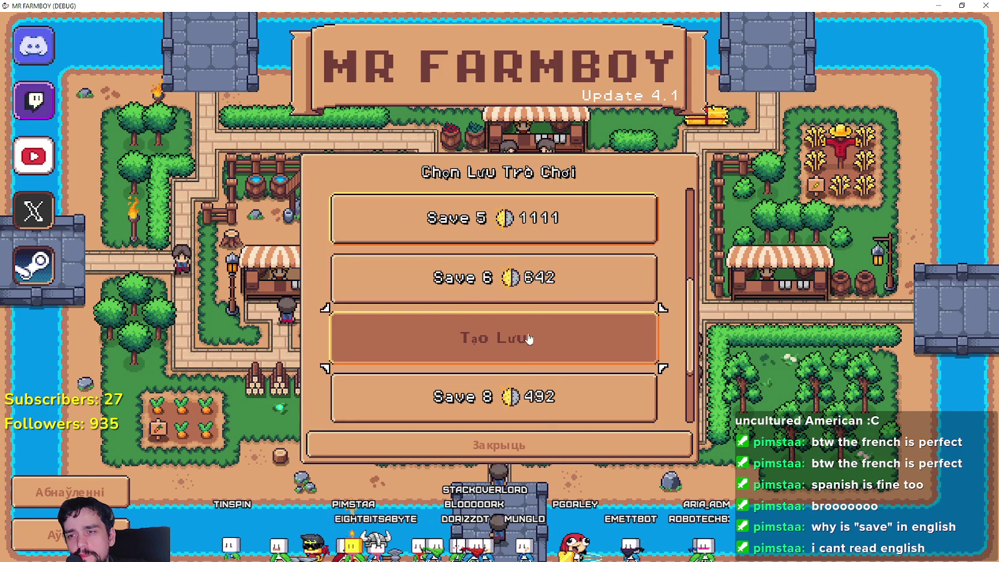
{"action": "left_click", "coordinate": [552, 444]}
Step: In the game settings, pick Vietnamese from the language grid
{"action": "left_click", "coordinate": [531, 289]}
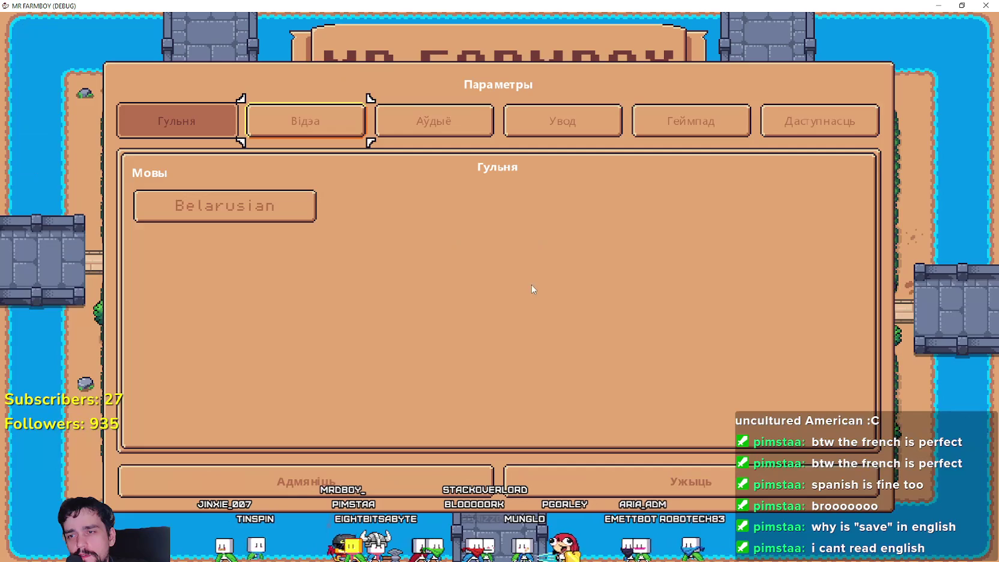
{"action": "left_click", "coordinate": [312, 210]}
{"action": "left_click", "coordinate": [409, 414]}
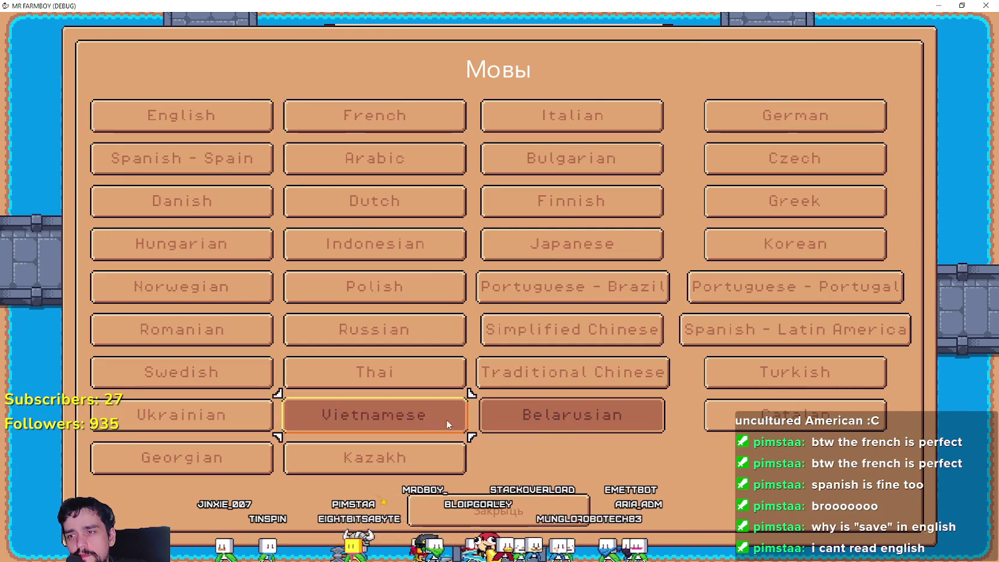
Step: Return to the main menu and check the save list in Vietnamese
{"action": "key", "text": "Escape"}
{"action": "left_click", "coordinate": [526, 255]}
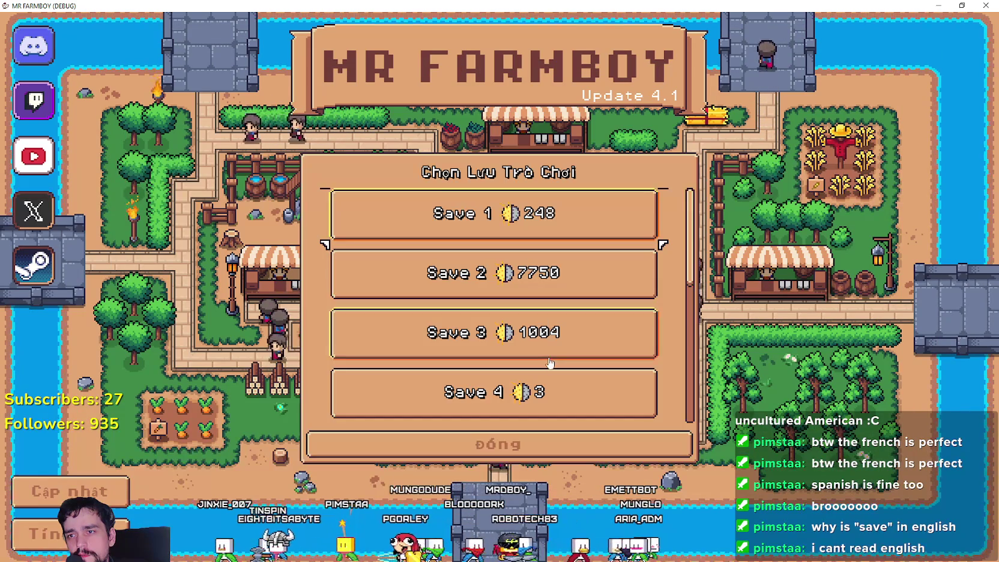
{"action": "scroll", "coordinate": [520, 333], "scroll_direction": "down", "scroll_amount": 5}
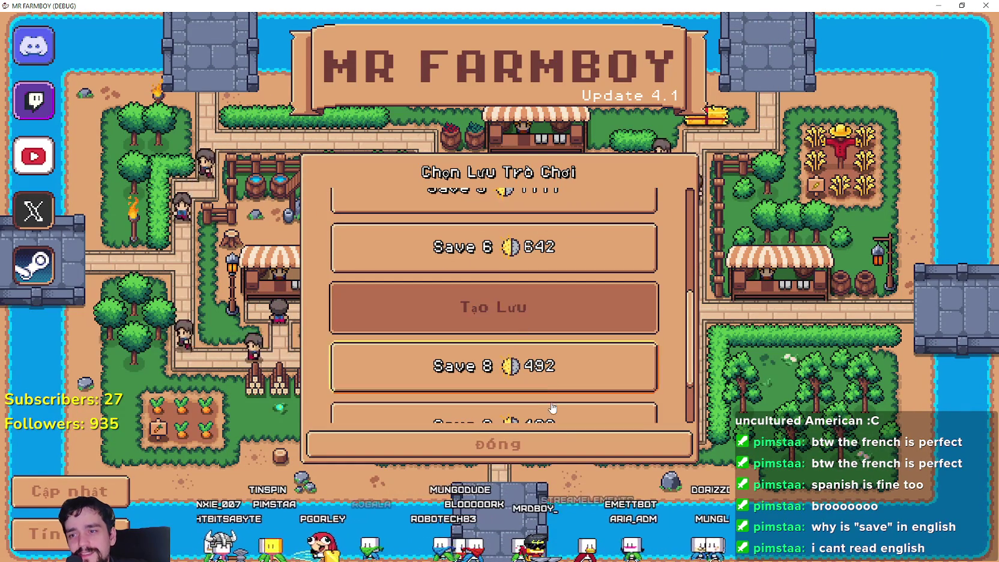
{"action": "left_click", "coordinate": [510, 445]}
Step: Switch through Belarusian to Catalan, then check the Catalan save list and New Game dialog
{"action": "left_click", "coordinate": [507, 300]}
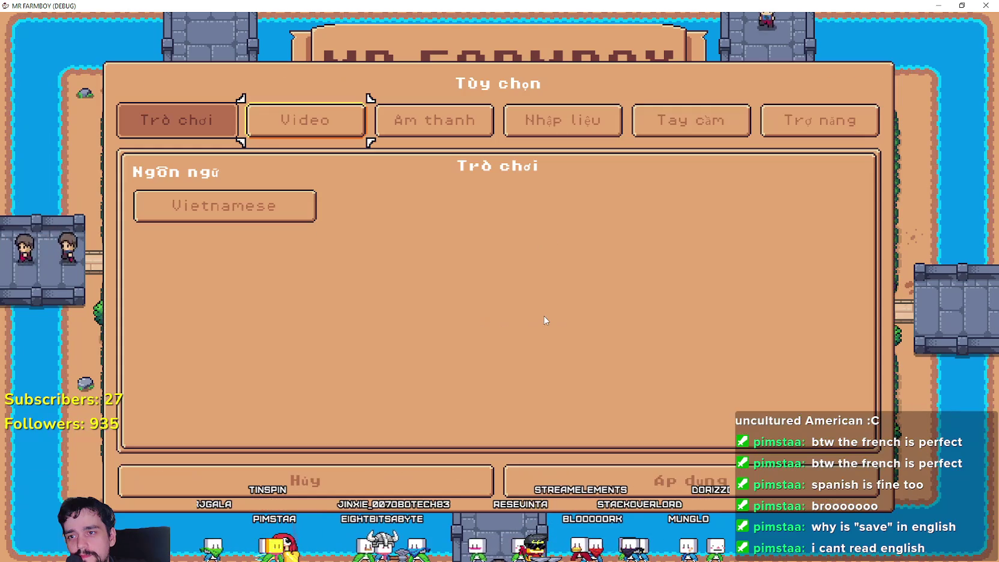
{"action": "left_click", "coordinate": [232, 199]}
{"action": "left_click", "coordinate": [611, 413]}
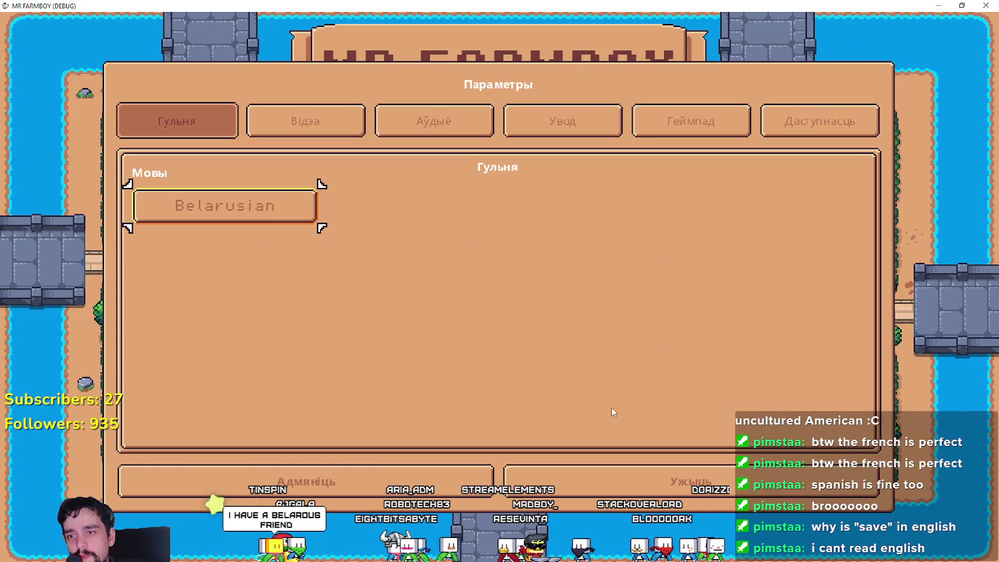
{"action": "left_click", "coordinate": [273, 200]}
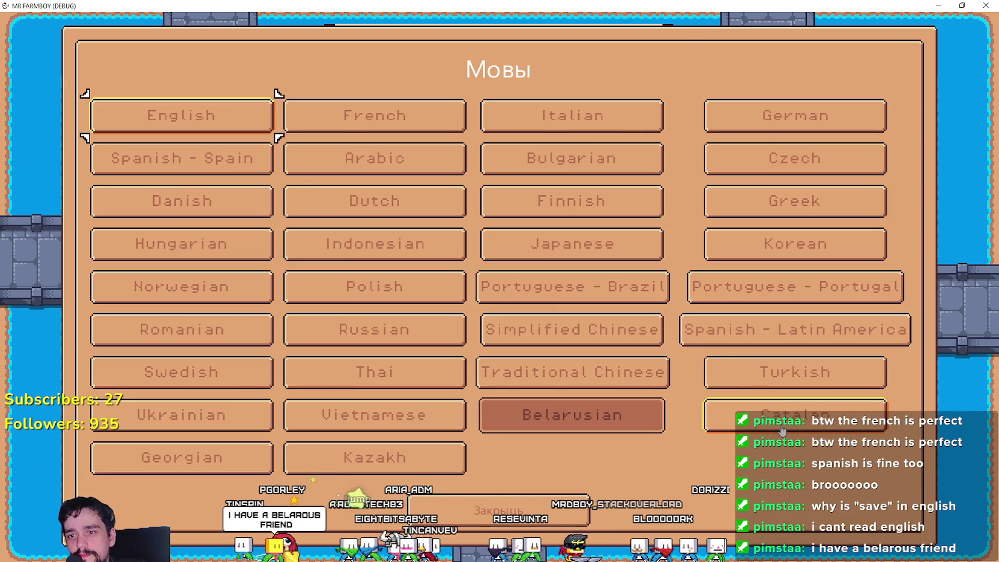
{"action": "left_click", "coordinate": [783, 417]}
{"action": "left_click", "coordinate": [508, 468]}
{"action": "left_click", "coordinate": [498, 242]}
{"action": "scroll", "coordinate": [499, 309], "scroll_direction": "down", "scroll_amount": 5}
{"action": "left_click", "coordinate": [594, 399]}
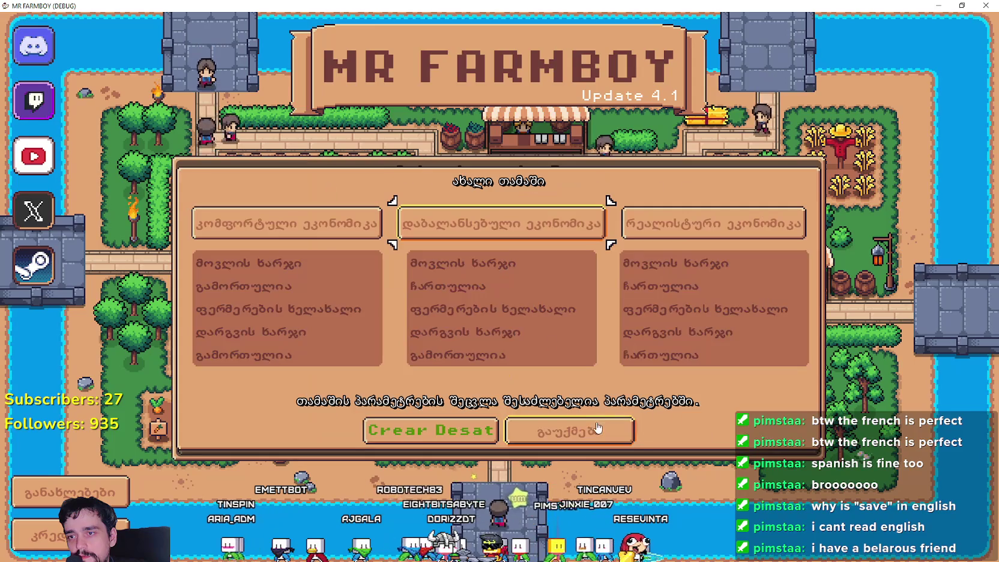
{"action": "left_click", "coordinate": [591, 433]}
{"action": "left_click", "coordinate": [591, 442]}
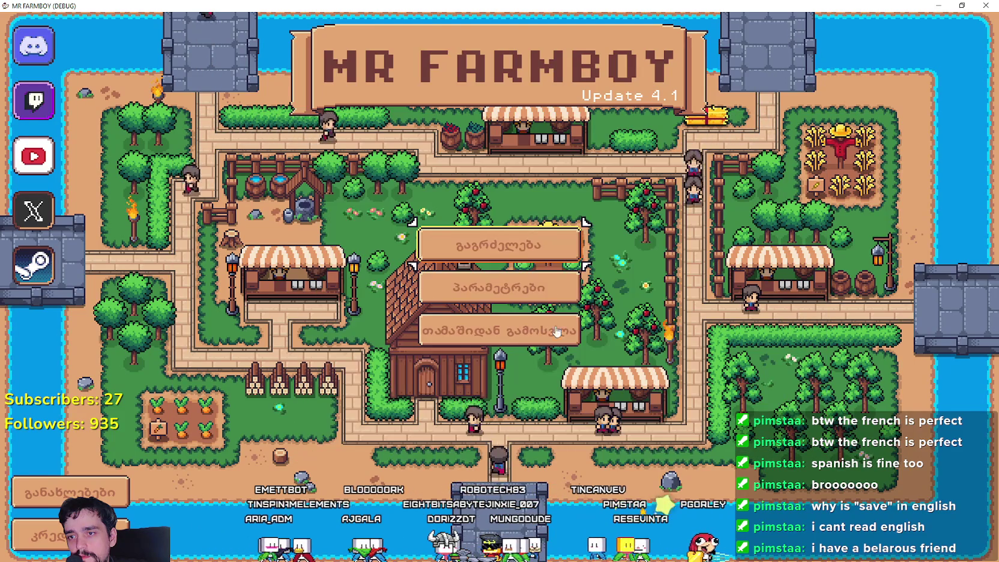
Step: Switch the game language to Kazakh and check the save list
{"action": "left_click", "coordinate": [531, 287]}
{"action": "left_click", "coordinate": [212, 218]}
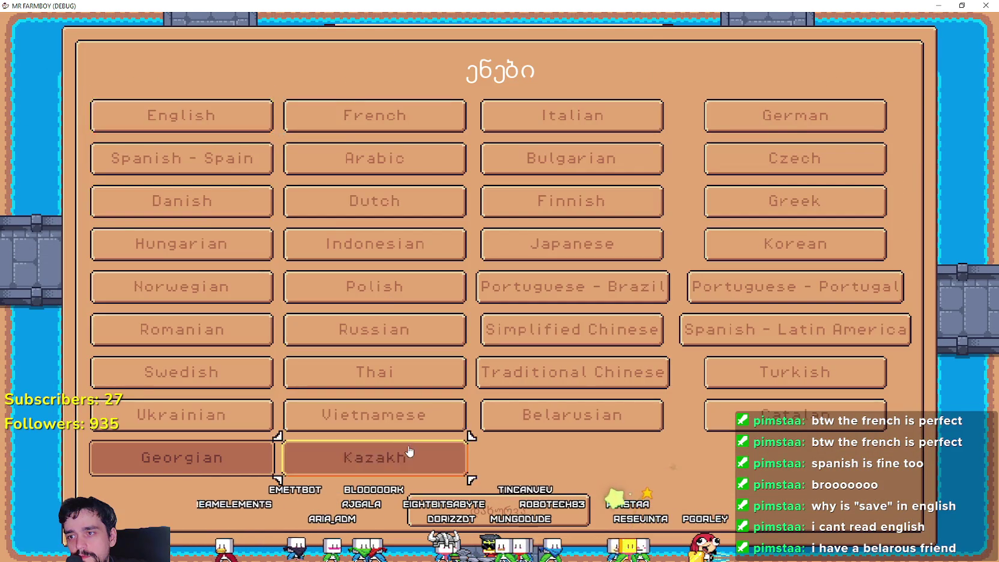
{"action": "left_click", "coordinate": [408, 456]}
{"action": "key", "text": "Escape"}
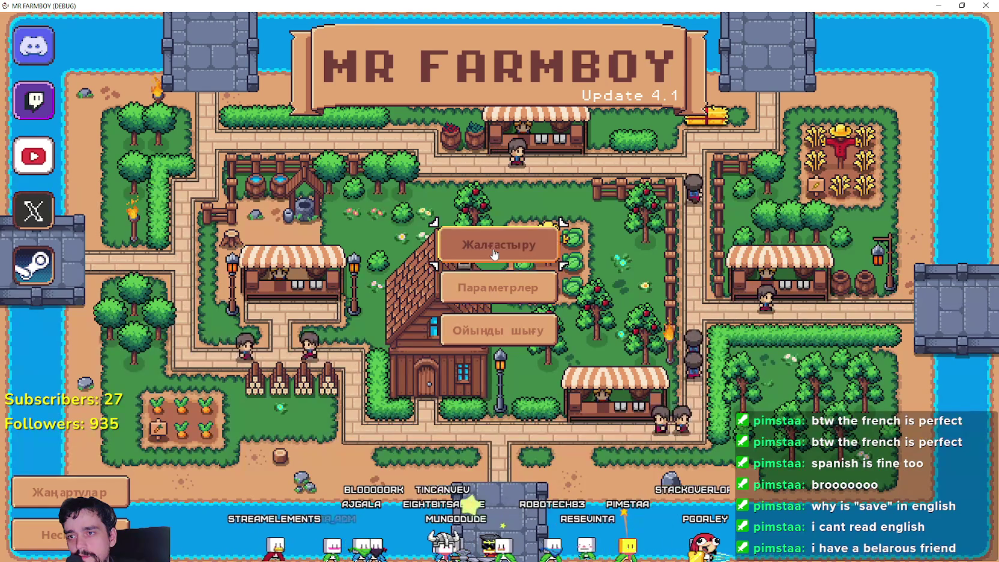
{"action": "left_click", "coordinate": [498, 245]}
{"action": "scroll", "coordinate": [507, 331], "scroll_direction": "down", "scroll_amount": 3}
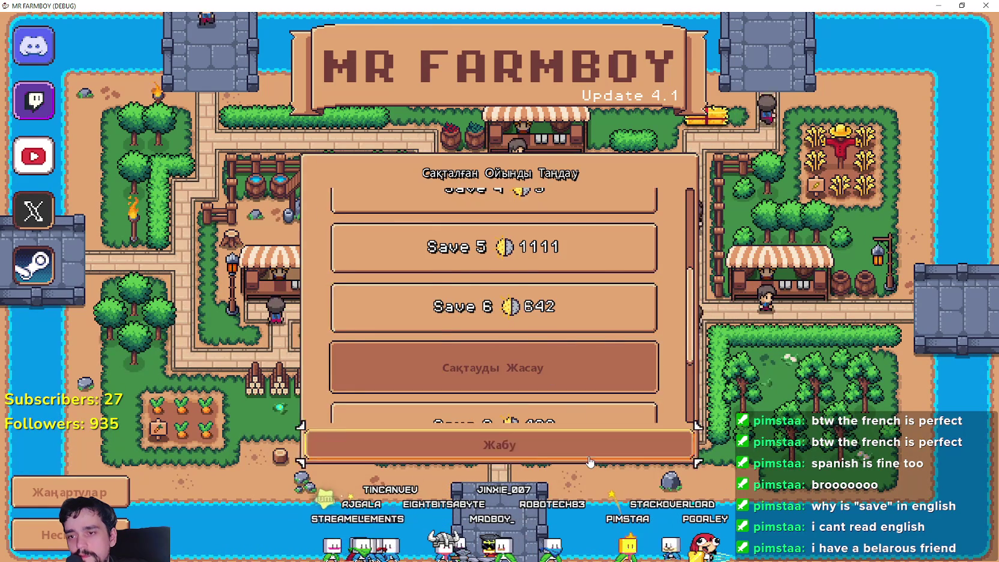
{"action": "left_click", "coordinate": [540, 444]}
Step: Set the game language back to English and load Save 1
{"action": "left_click", "coordinate": [498, 282]}
{"action": "left_click", "coordinate": [274, 202]}
{"action": "left_click", "coordinate": [177, 123]}
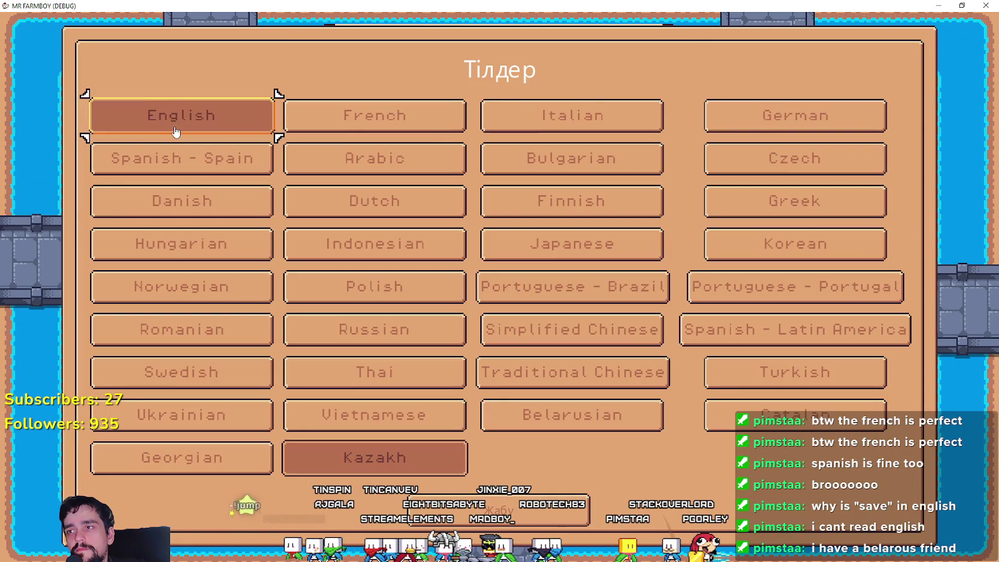
{"action": "key", "text": "Escape"}
{"action": "left_click", "coordinate": [520, 238]}
{"action": "scroll", "coordinate": [513, 224], "scroll_direction": "down", "scroll_amount": 2}
{"action": "scroll", "coordinate": [513, 223], "scroll_direction": "up", "scroll_amount": 2}
{"action": "left_click", "coordinate": [513, 223]}
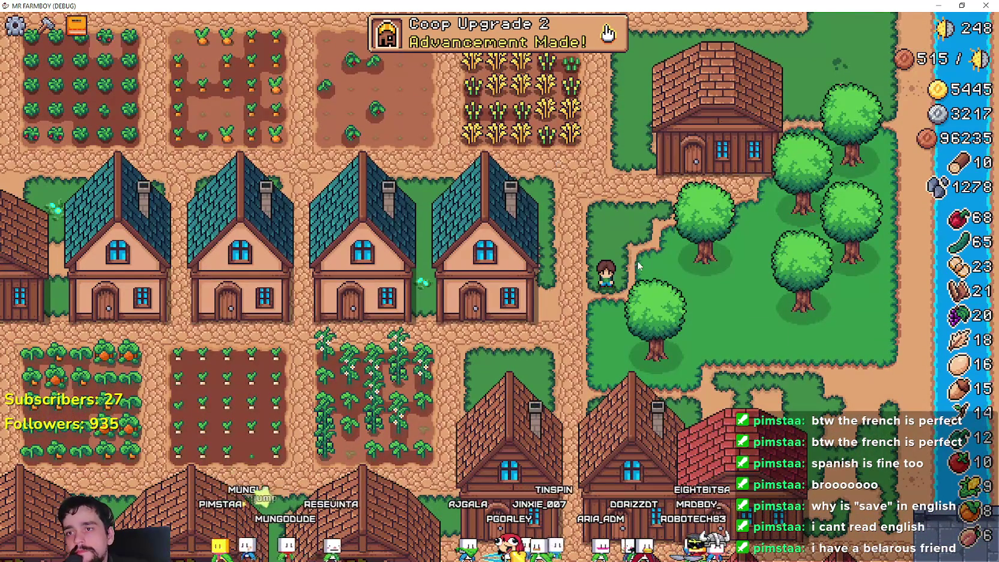
Step: Pause the game and set the language to Spanish, then French, under Options > Game
{"action": "left_click", "coordinate": [608, 33]}
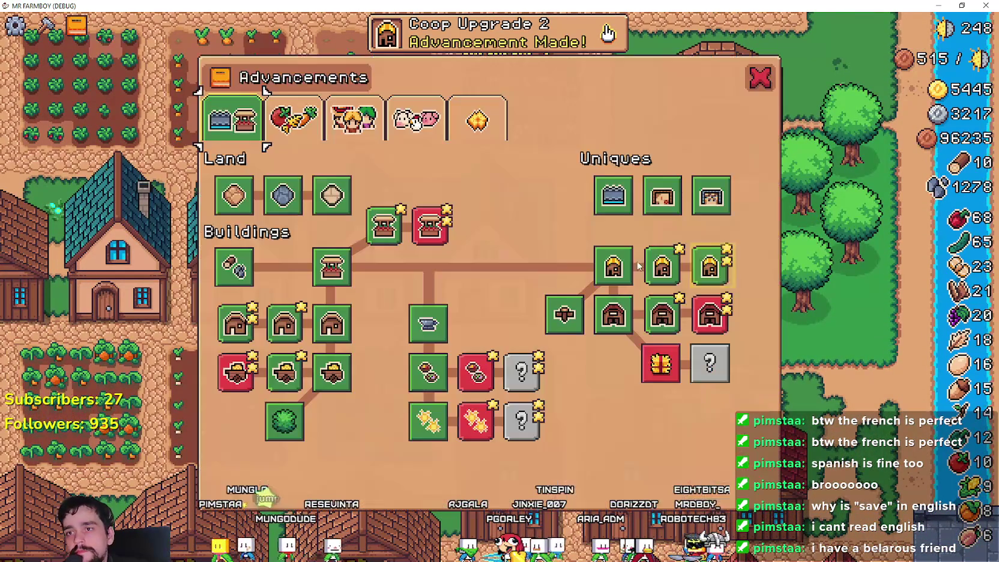
{"action": "key", "text": "Escape"}
{"action": "key", "text": "Escape"}
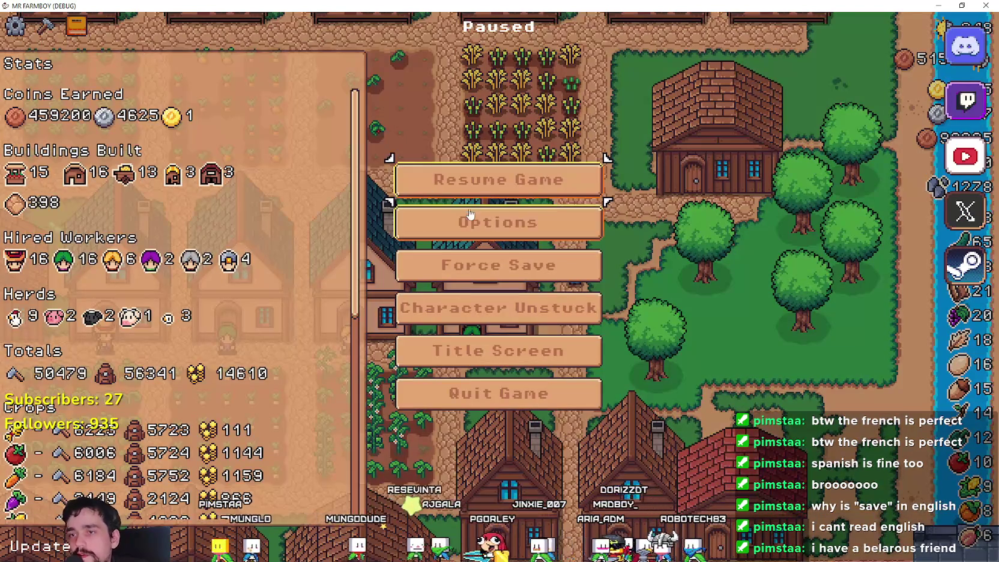
{"action": "left_click", "coordinate": [470, 216]}
{"action": "left_click", "coordinate": [223, 126]}
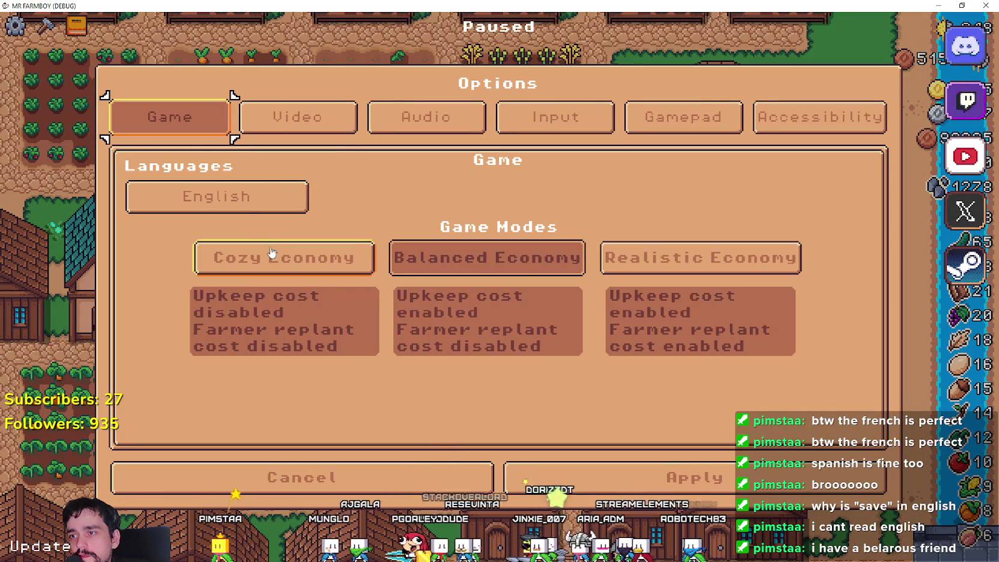
{"action": "left_click", "coordinate": [240, 211]}
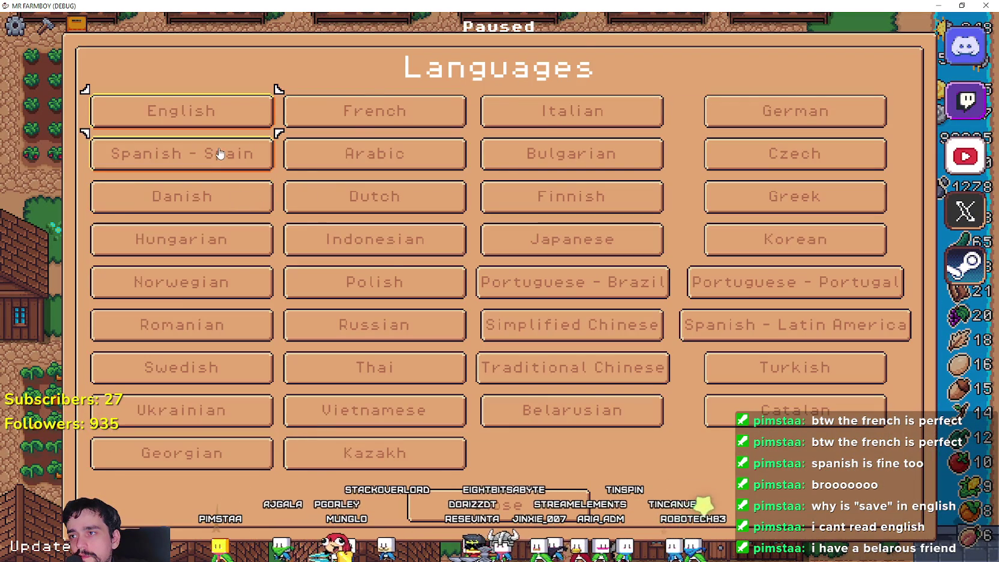
{"action": "left_click", "coordinate": [220, 154]}
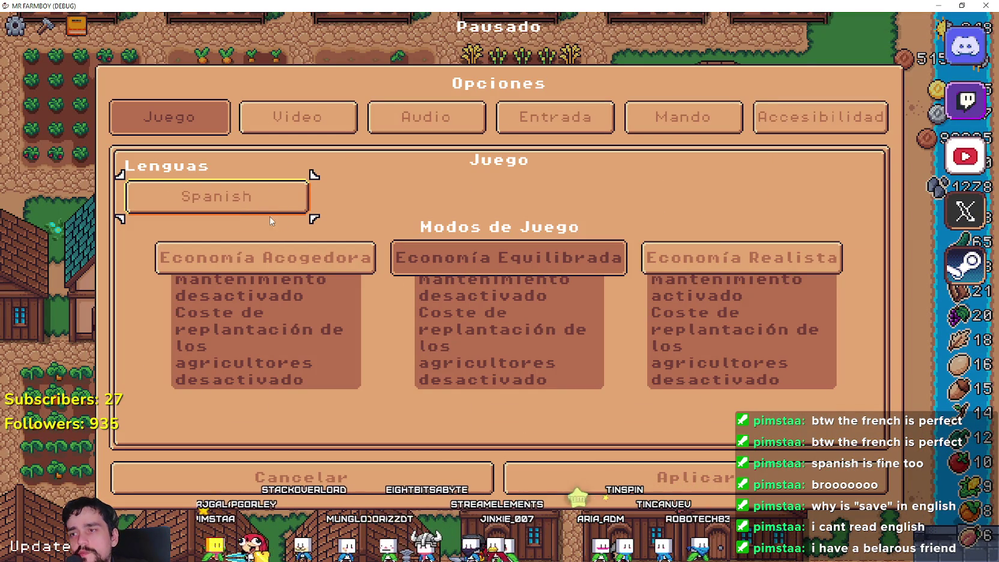
{"action": "left_click", "coordinate": [243, 216]}
{"action": "left_click", "coordinate": [349, 117]}
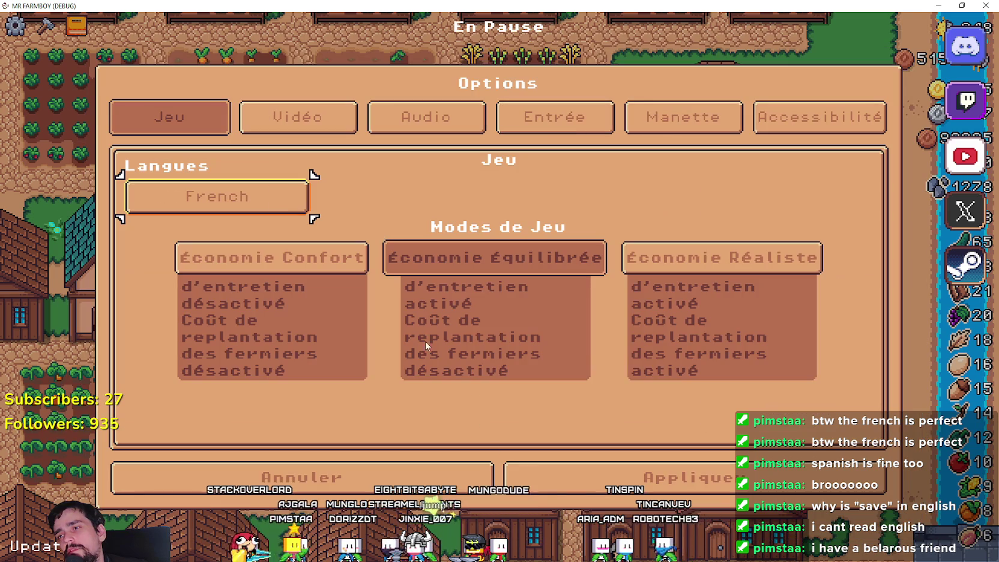
Step: Quit the running game and run the project again from Godot
{"action": "left_click", "coordinate": [679, 489]}
{"action": "left_click", "coordinate": [502, 392]}
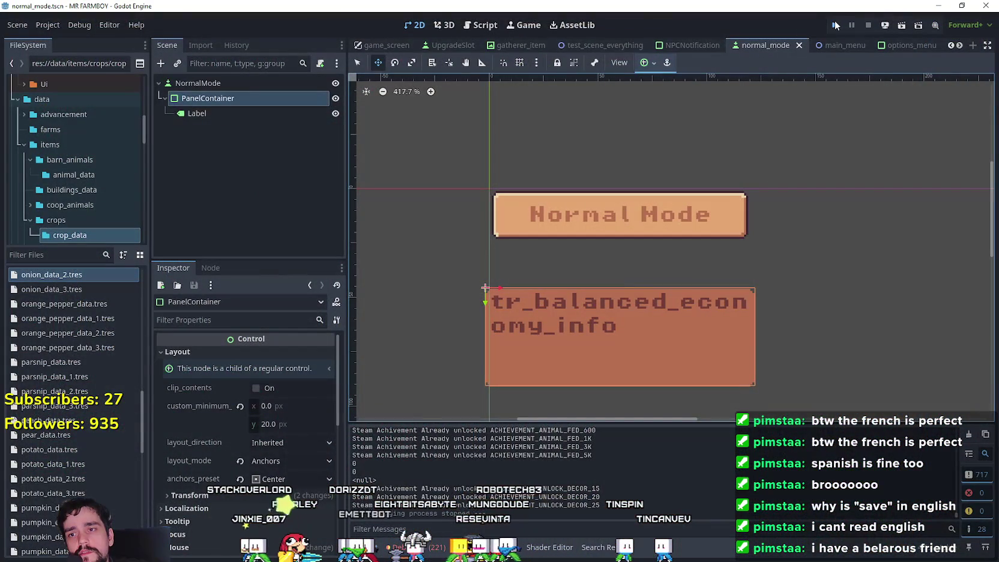
{"action": "left_click", "coordinate": [834, 24]}
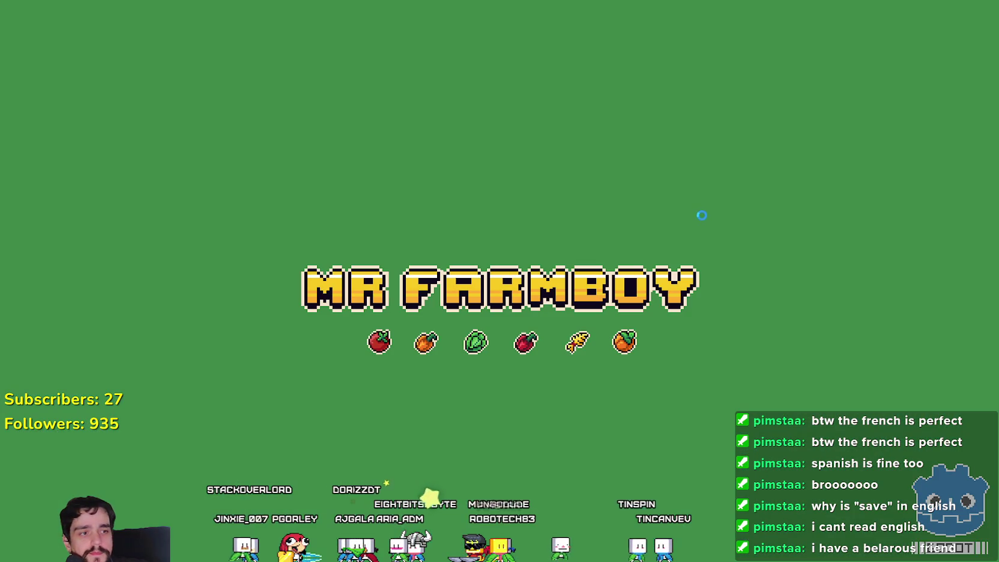
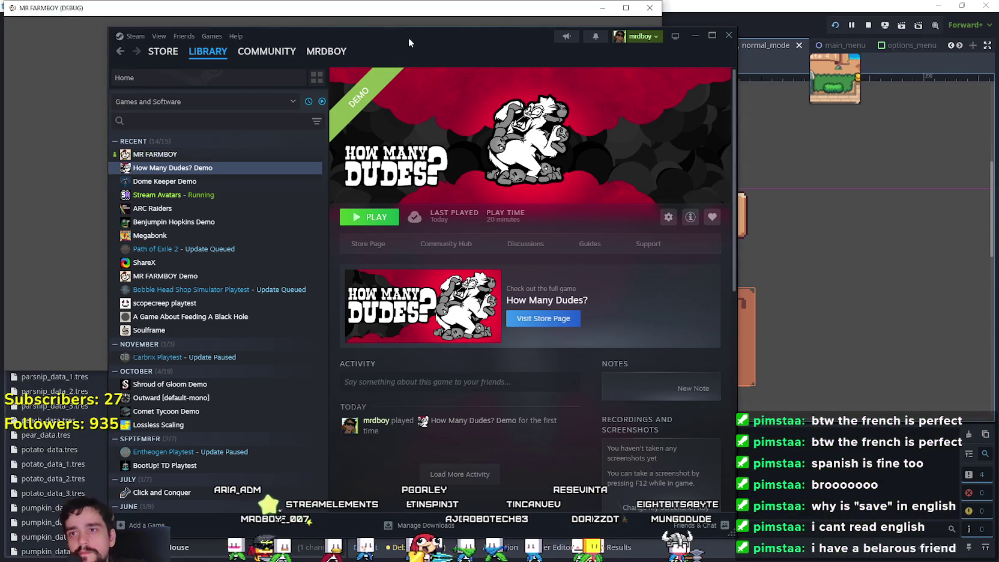
Step: Select MR FARMBOY in the library and bring its Community Hub page to the front
{"action": "left_click", "coordinate": [180, 154]}
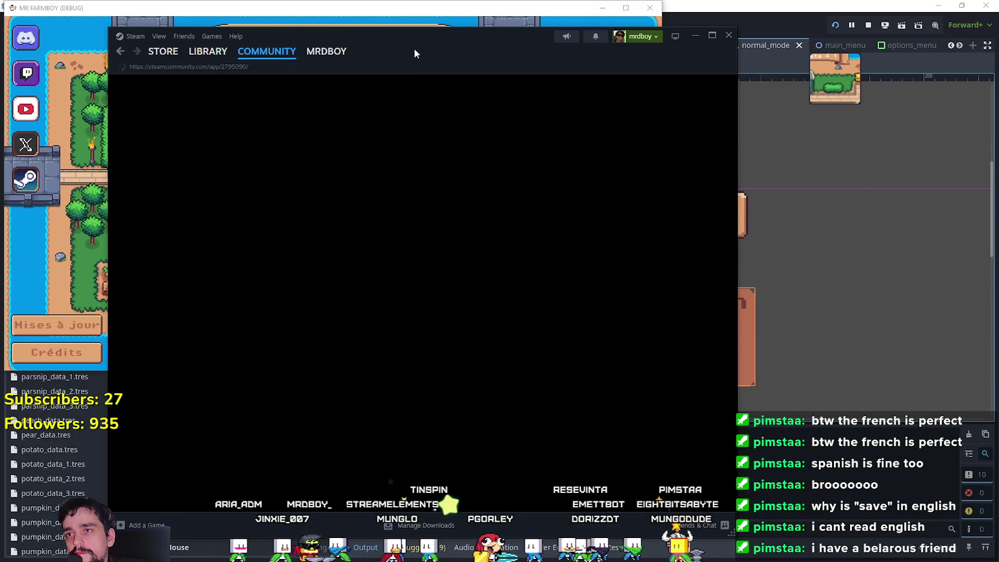
{"action": "left_click_drag", "start_coordinate": [414, 48], "coordinate": [536, 59]}
{"action": "key", "text": "alt+Tab"}
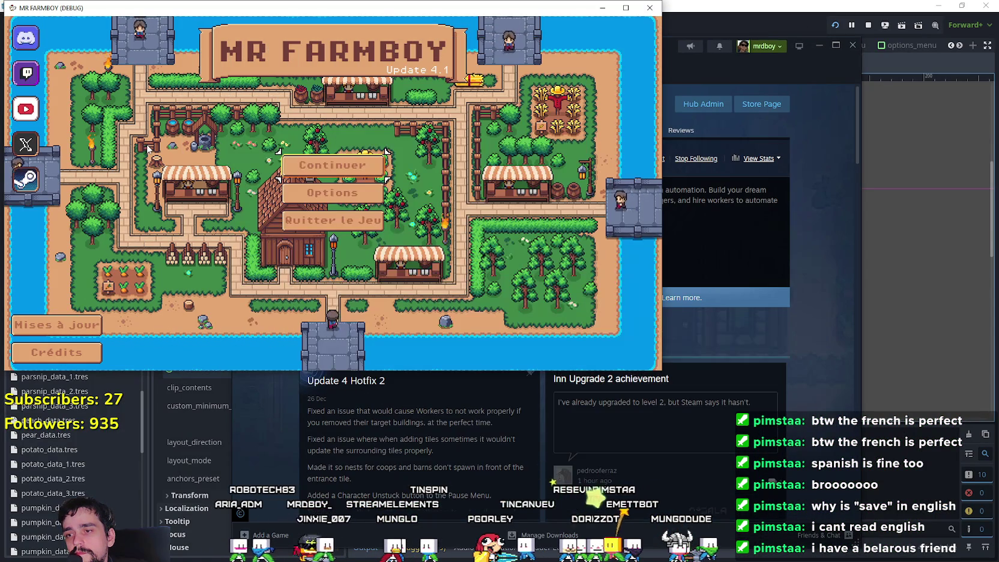
{"action": "left_click", "coordinate": [838, 337]}
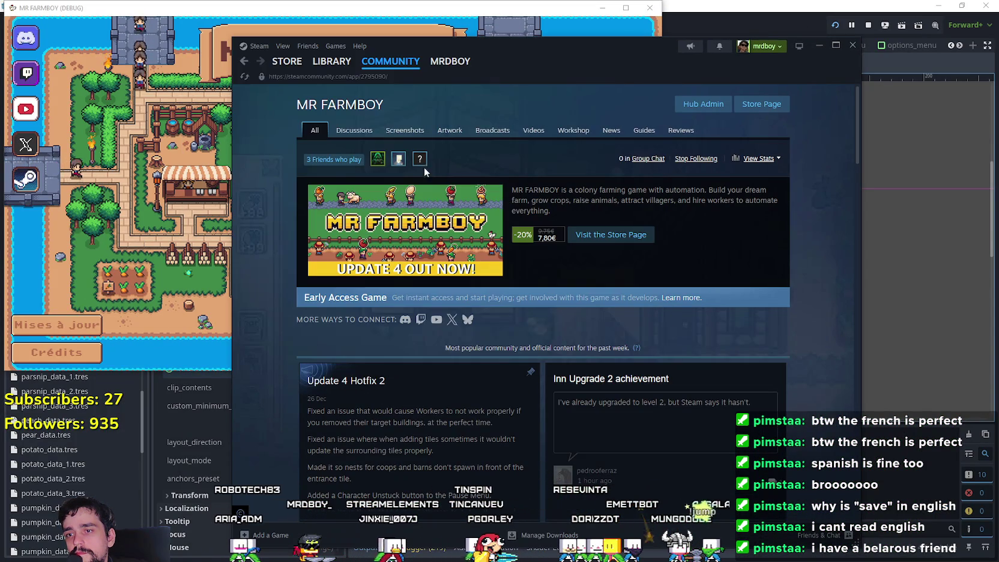
Step: Browse the hub's Discussions, return to All, then maximize the running MR FARMBOY game window
{"action": "left_click", "coordinate": [355, 130]}
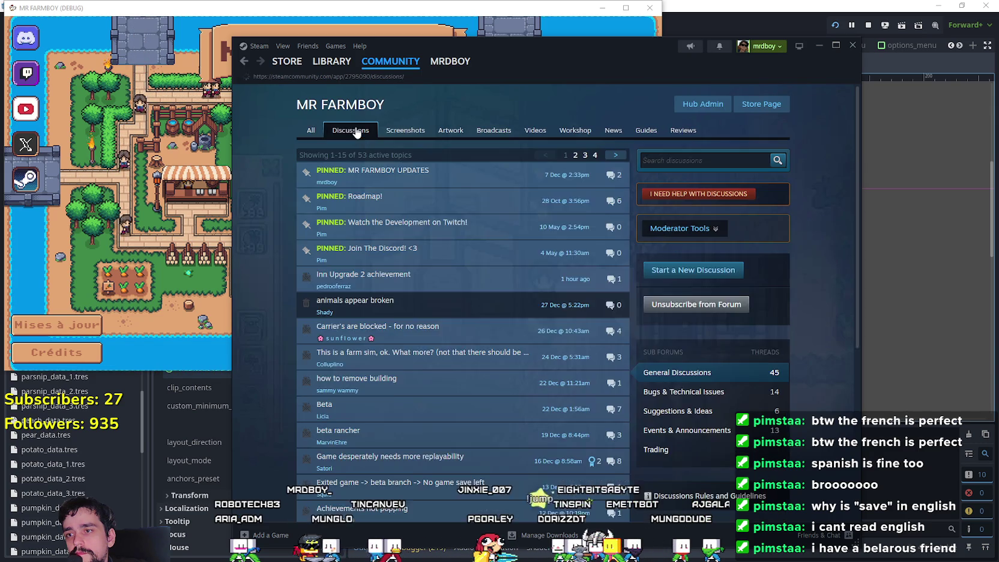
{"action": "scroll", "coordinate": [542, 372], "scroll_direction": "down", "scroll_amount": 3}
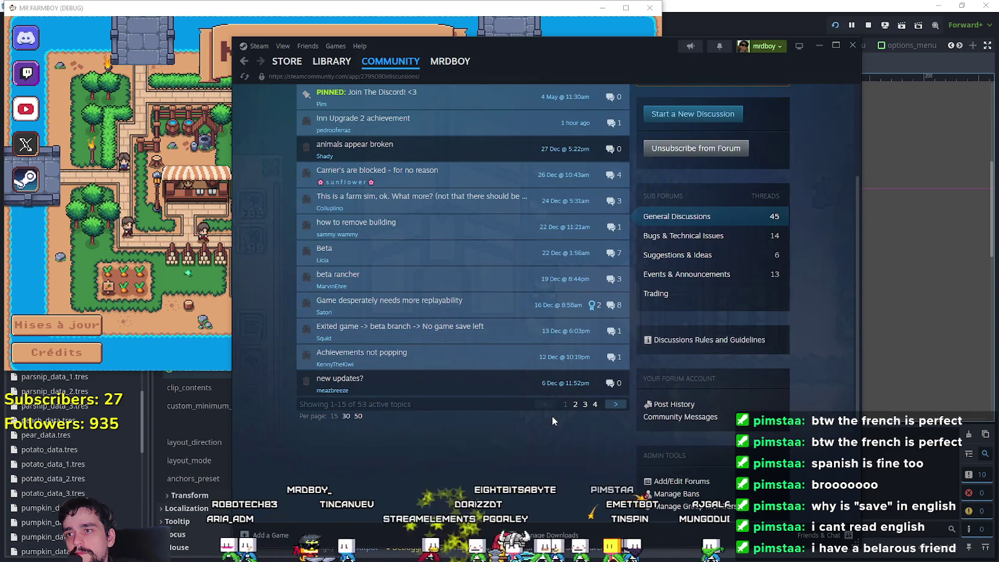
{"action": "scroll", "coordinate": [556, 408], "scroll_direction": "down", "scroll_amount": 3}
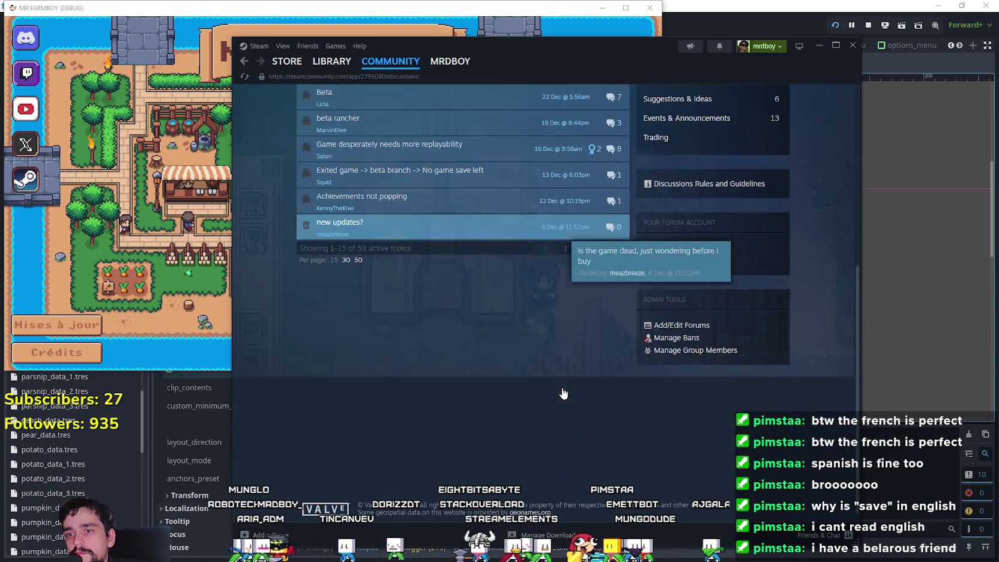
{"action": "scroll", "coordinate": [561, 392], "scroll_direction": "up", "scroll_amount": 5}
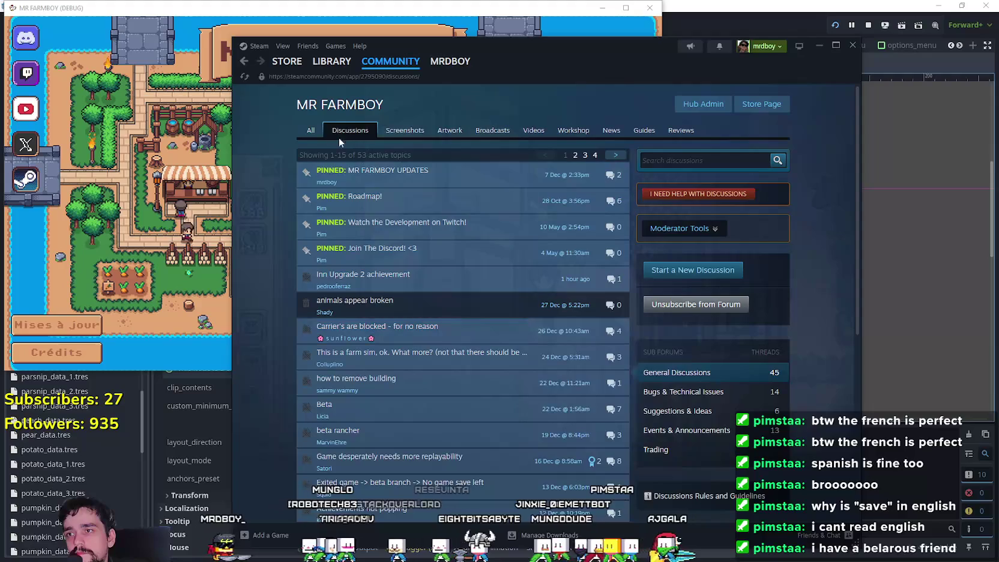
{"action": "left_click", "coordinate": [311, 130]}
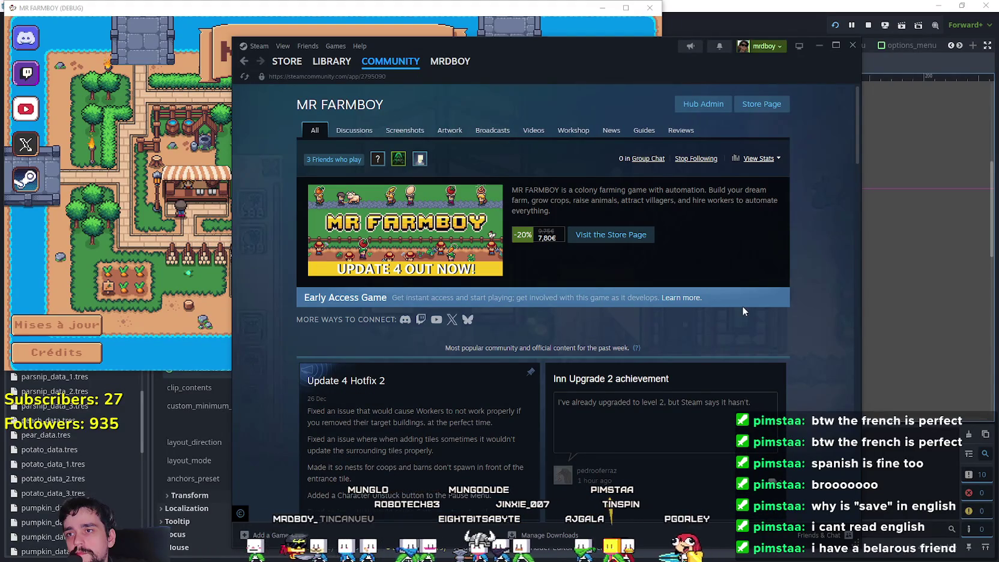
{"action": "key", "text": "alt+Tab"}
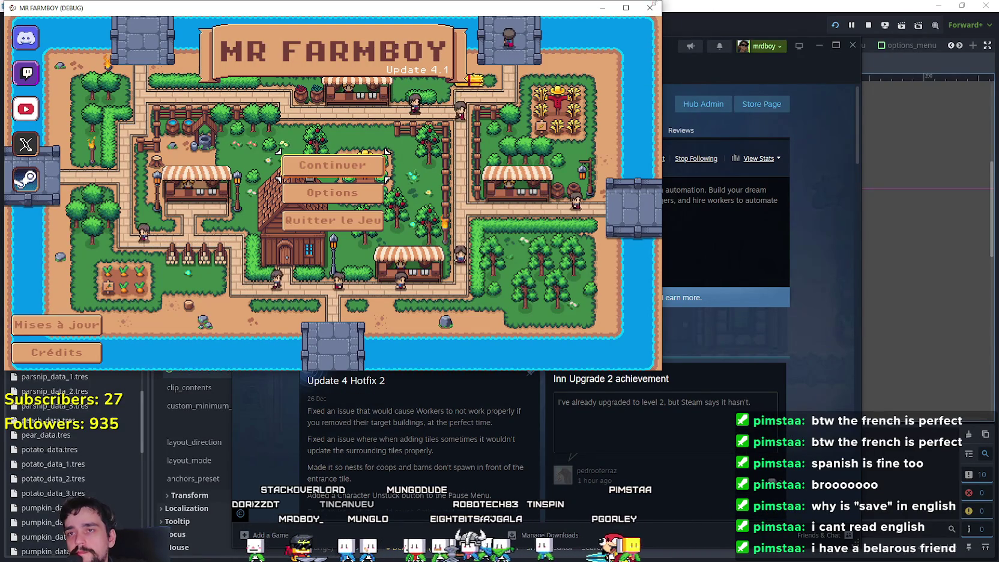
{"action": "key", "text": "super+Up"}
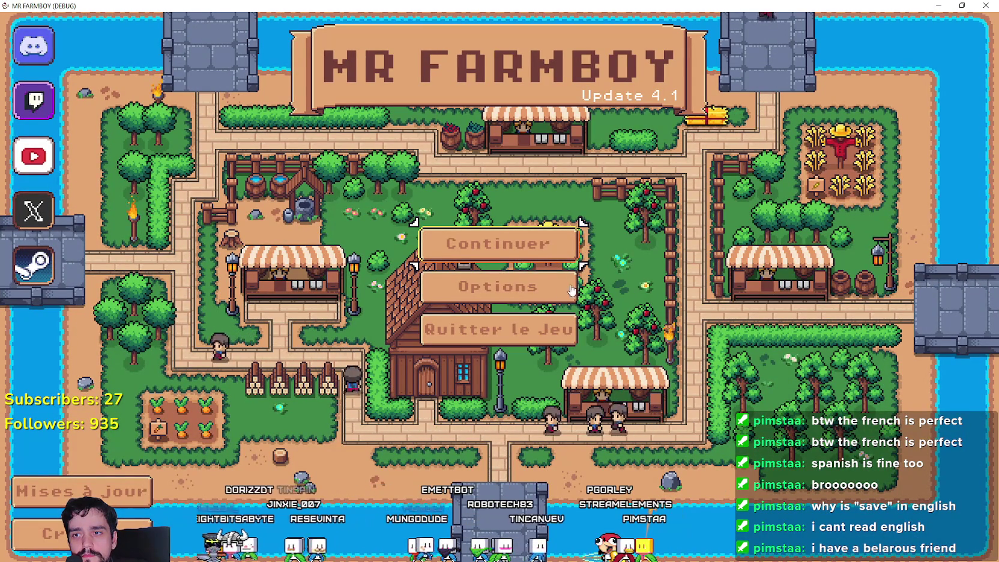
Step: Glance at the title-menu language options, then load the Save 1 farm
{"action": "left_click", "coordinate": [529, 286]}
{"action": "left_click", "coordinate": [198, 121]}
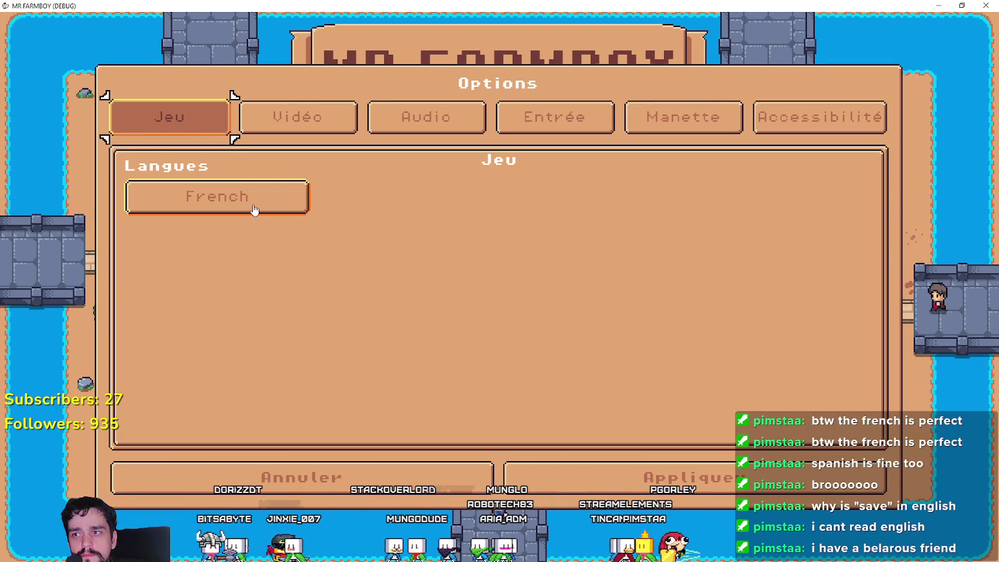
{"action": "key", "text": "Escape"}
{"action": "key", "text": "Return"}
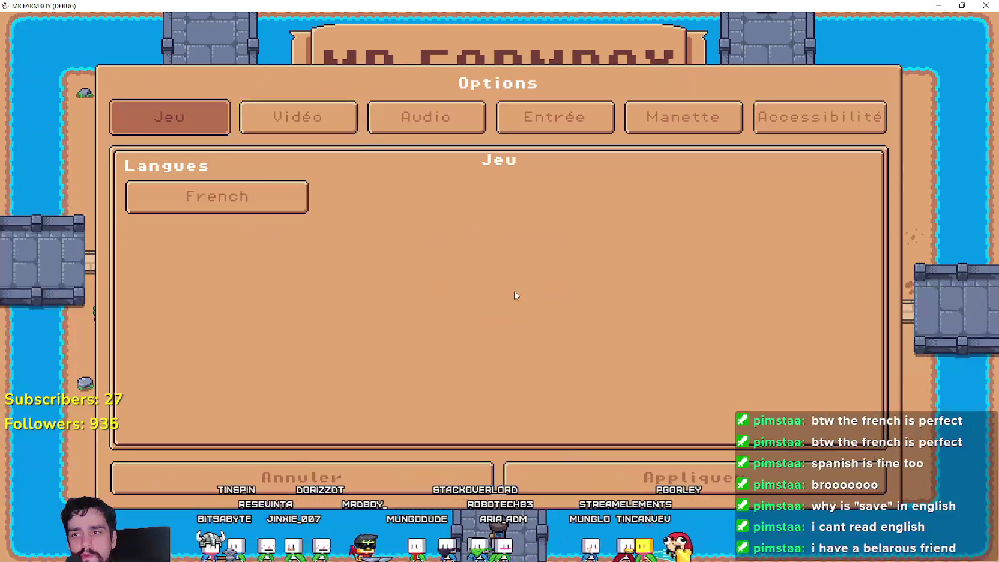
{"action": "left_click", "coordinate": [375, 466]}
{"action": "left_click", "coordinate": [495, 243]}
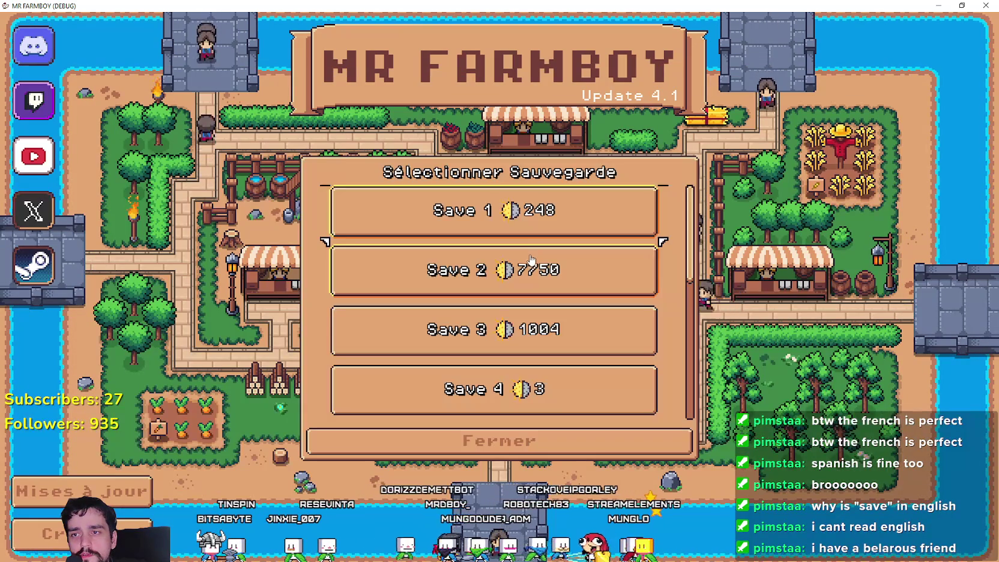
{"action": "left_click", "coordinate": [427, 227]}
{"action": "left_click", "coordinate": [428, 227]}
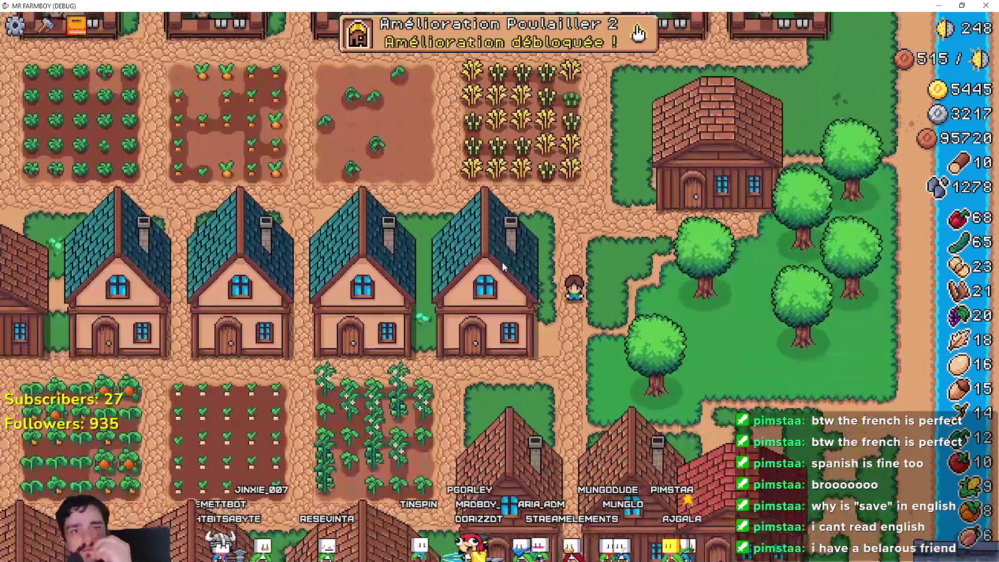
Step: From the pause menu's Options > Jeu, switch the game language to Japanese
{"action": "key", "text": "Escape"}
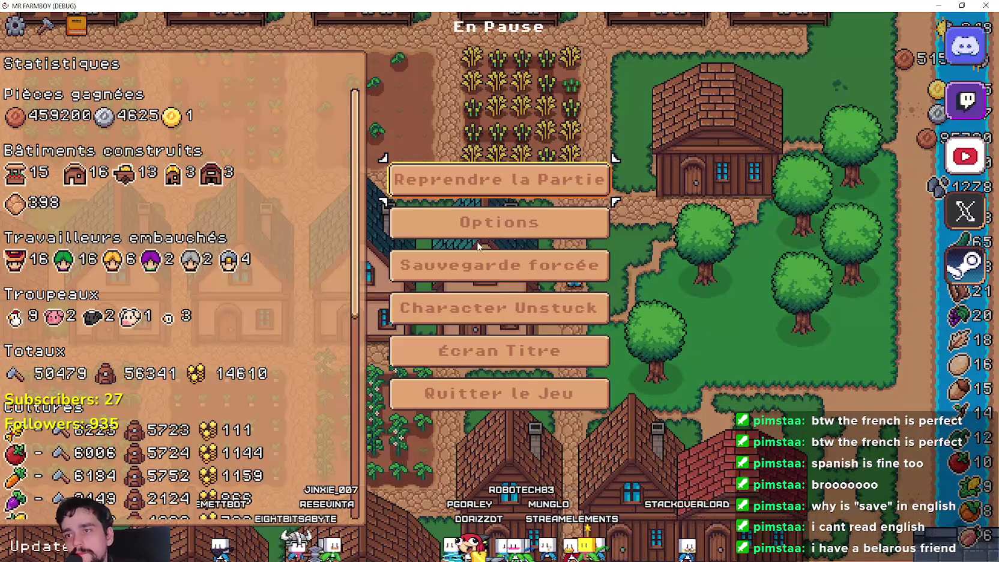
{"action": "left_click", "coordinate": [408, 223]}
{"action": "left_click", "coordinate": [200, 124]}
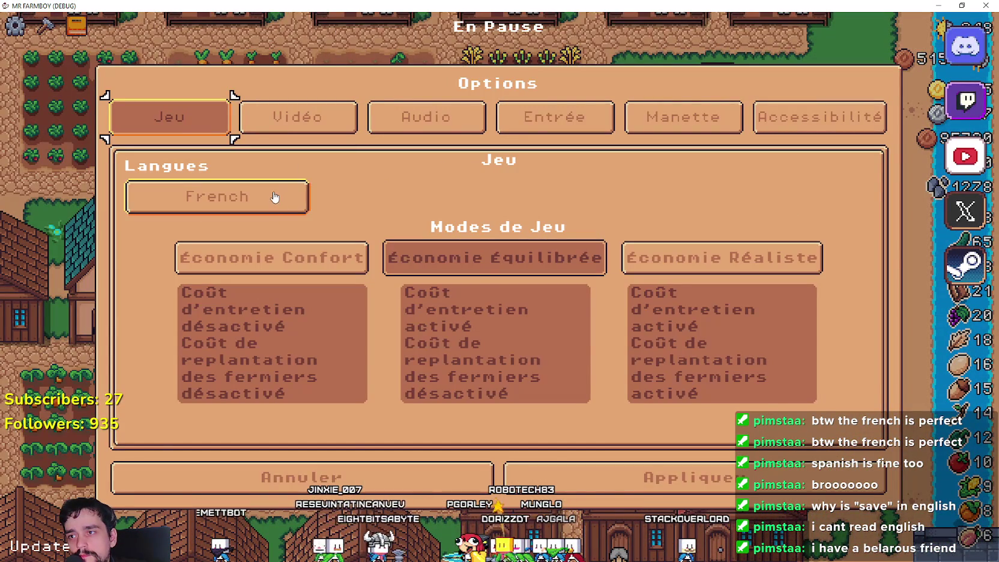
{"action": "left_click", "coordinate": [274, 197]}
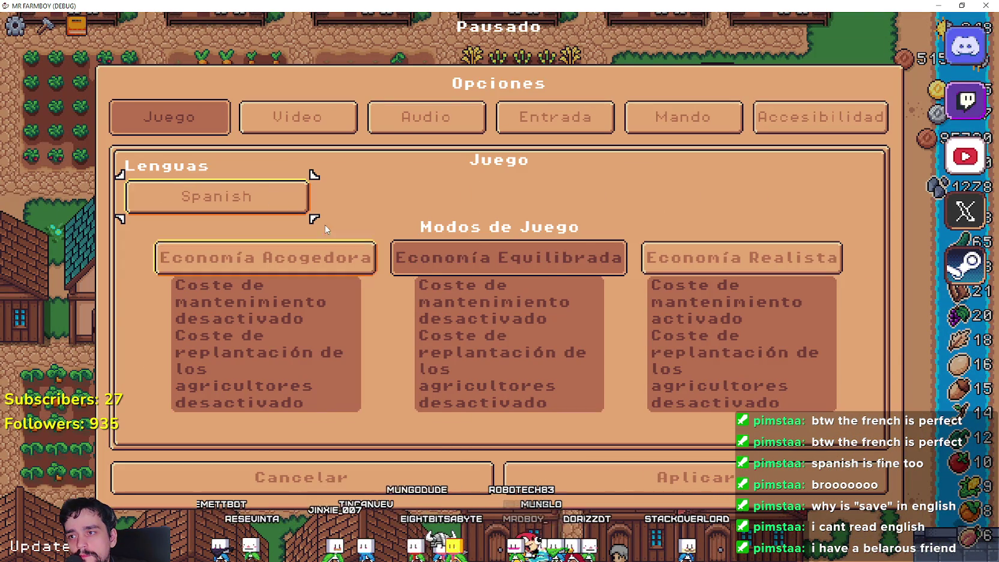
{"action": "left_click", "coordinate": [287, 205]}
{"action": "key", "text": "Return"}
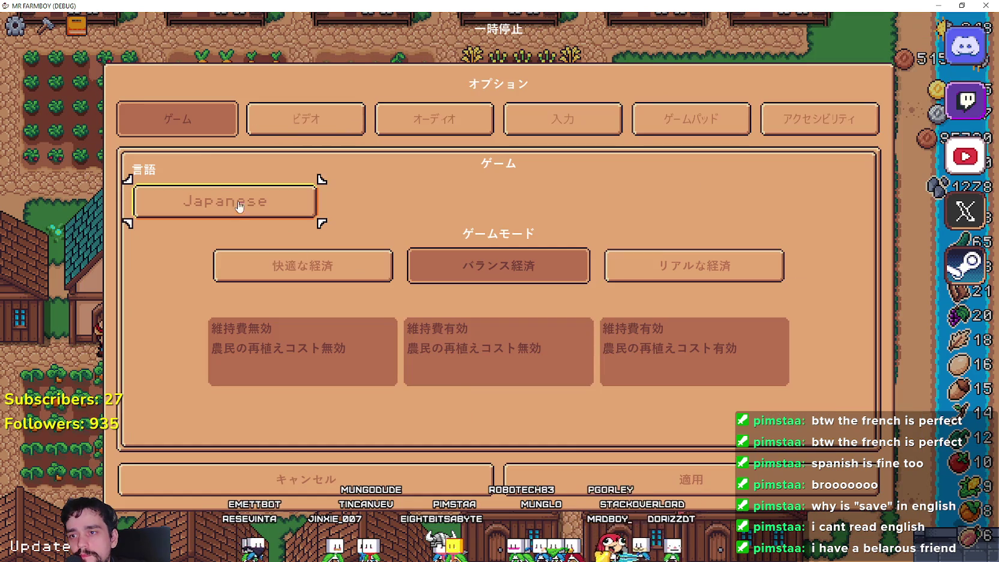
Step: Try Latin American Spanish and Ukrainian, then set the language to English and resume play
{"action": "left_click", "coordinate": [218, 198]}
{"action": "left_click", "coordinate": [842, 328]}
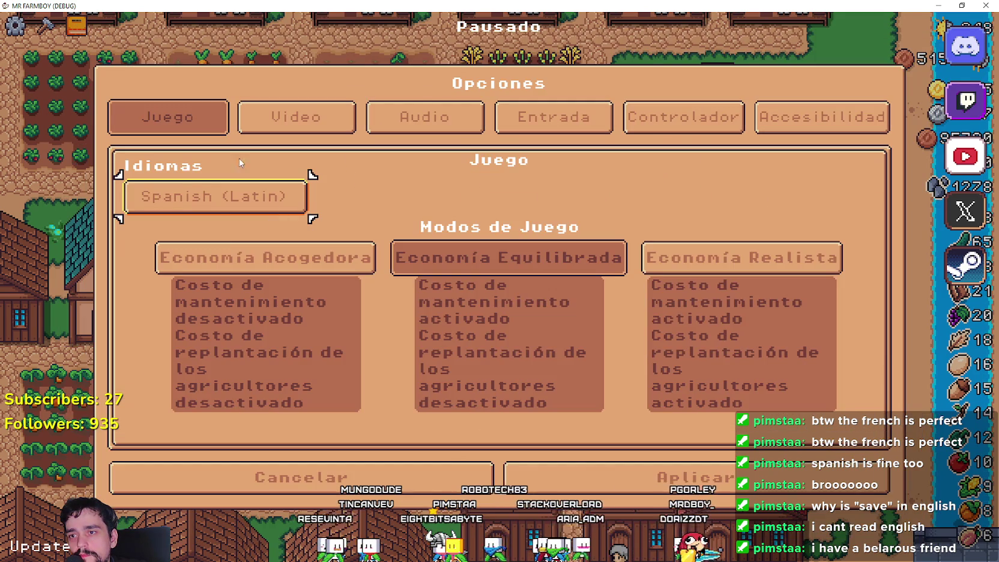
{"action": "left_click", "coordinate": [221, 207]}
{"action": "left_click", "coordinate": [229, 424]}
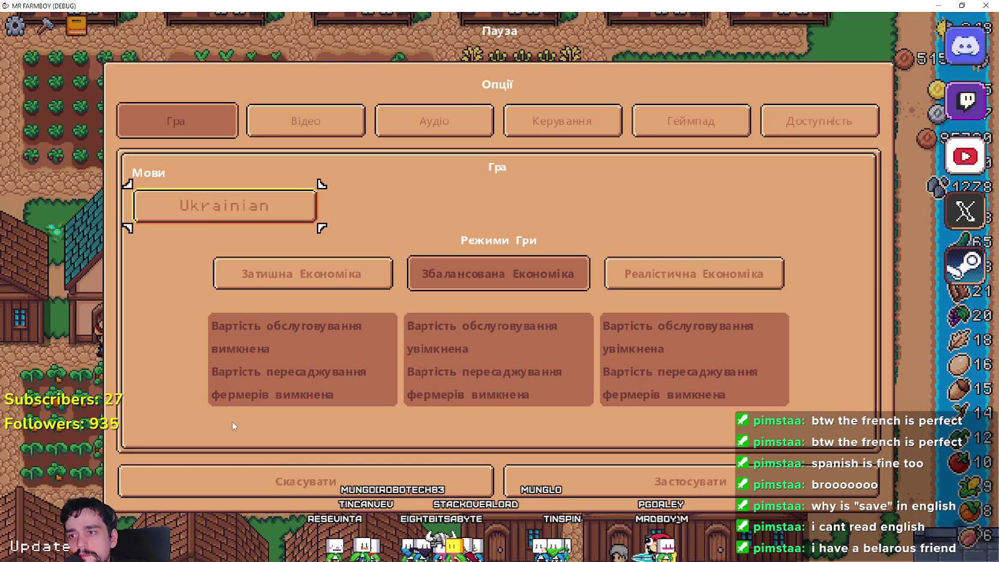
{"action": "left_click", "coordinate": [248, 221]}
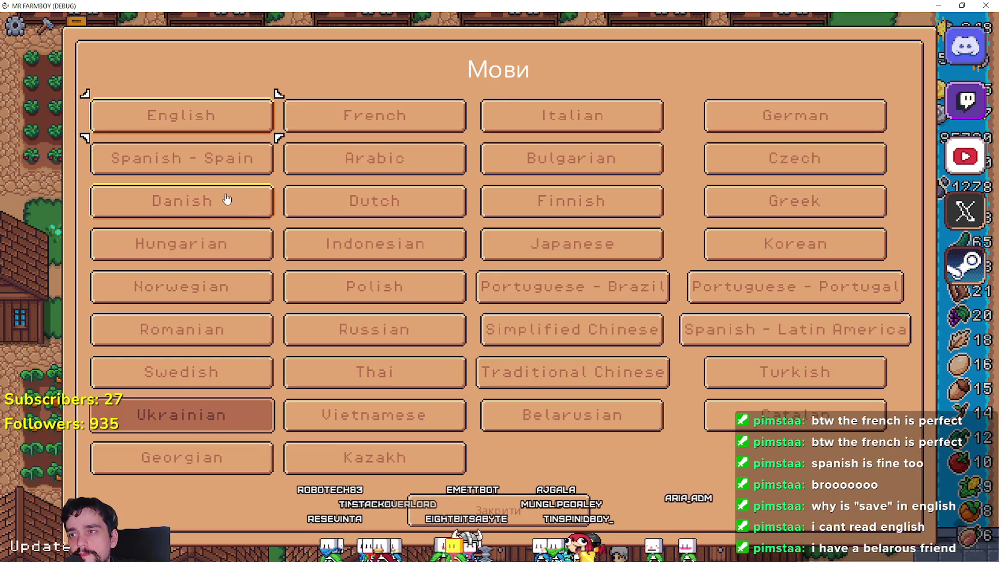
{"action": "key", "text": "Return"}
{"action": "left_click", "coordinate": [594, 480]}
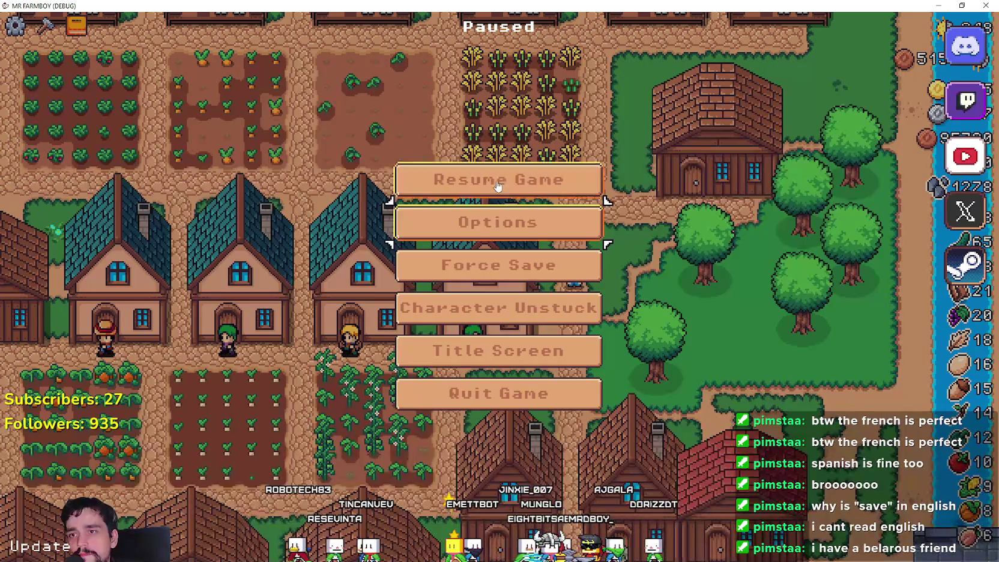
{"action": "left_click", "coordinate": [496, 180]}
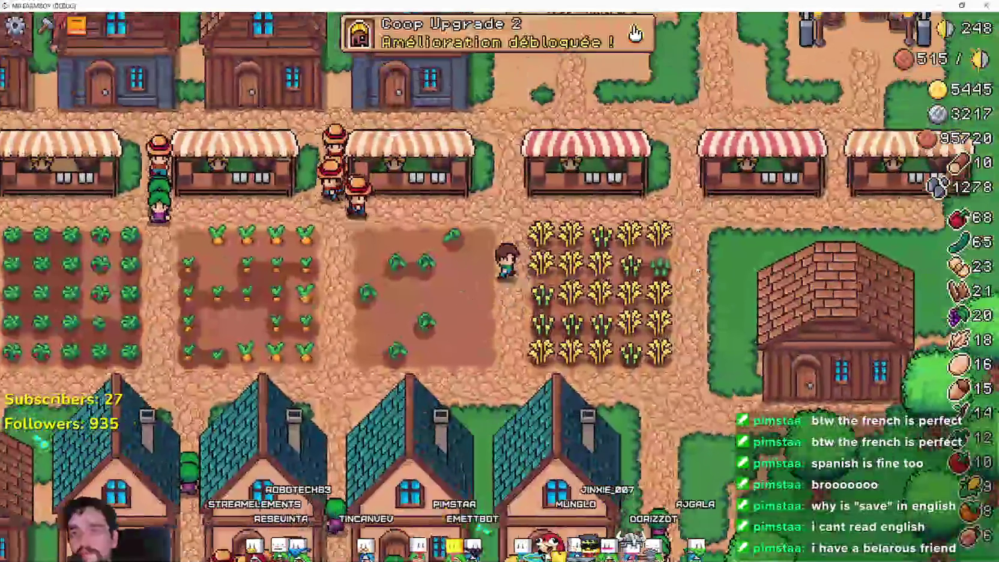
Step: Walk the farmer through the wheat field, then over to the tomato and carrot fields
{"action": "key", "text": "d"}
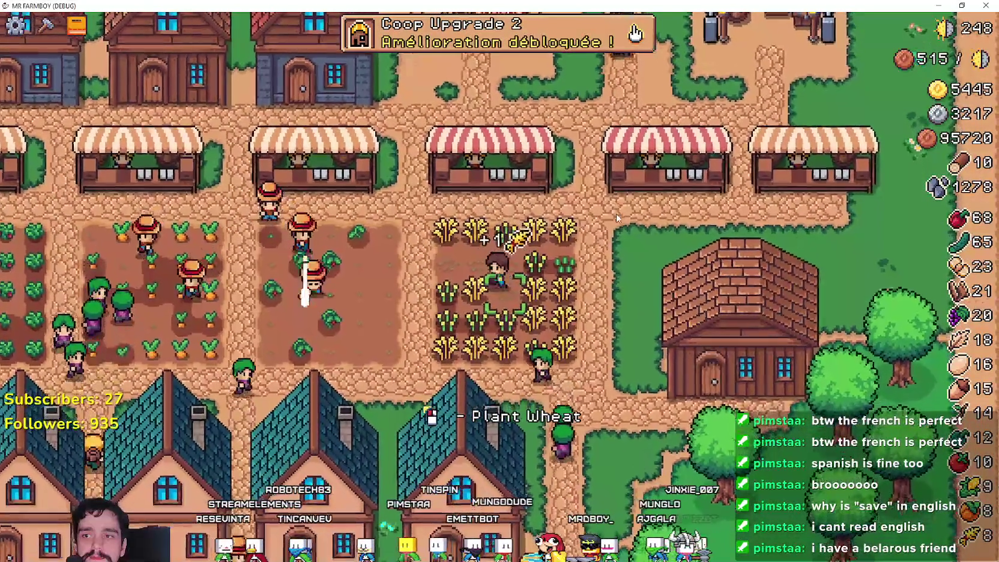
{"action": "key", "text": "d"}
{"action": "key", "text": "s"}
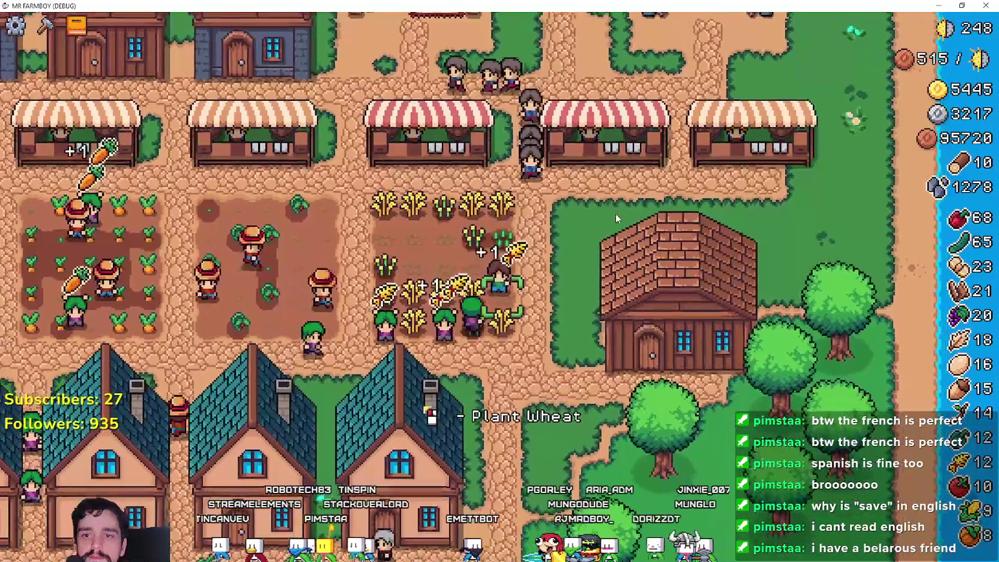
{"action": "key", "text": "a"}
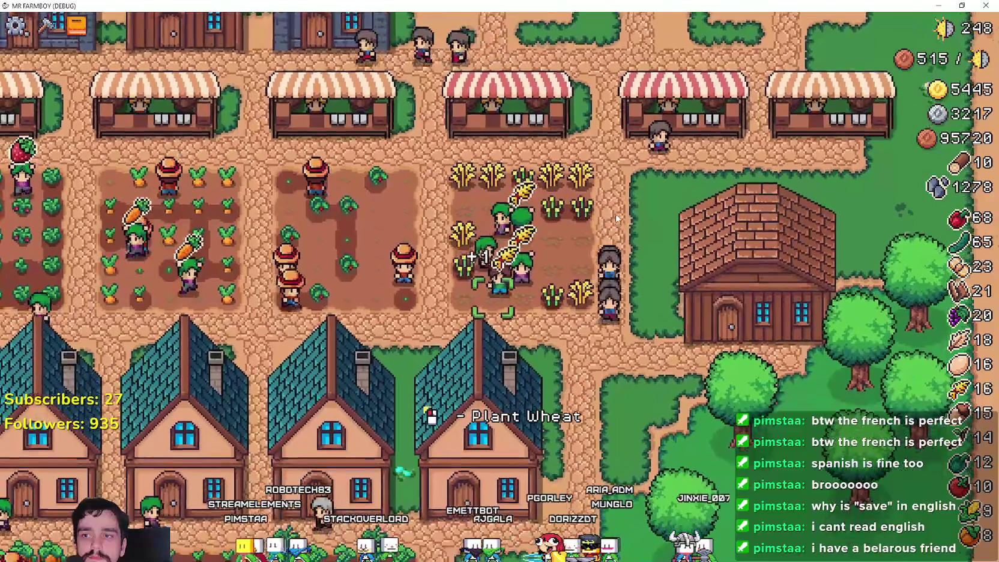
{"action": "key", "text": "w"}
{"action": "key", "text": "d"}
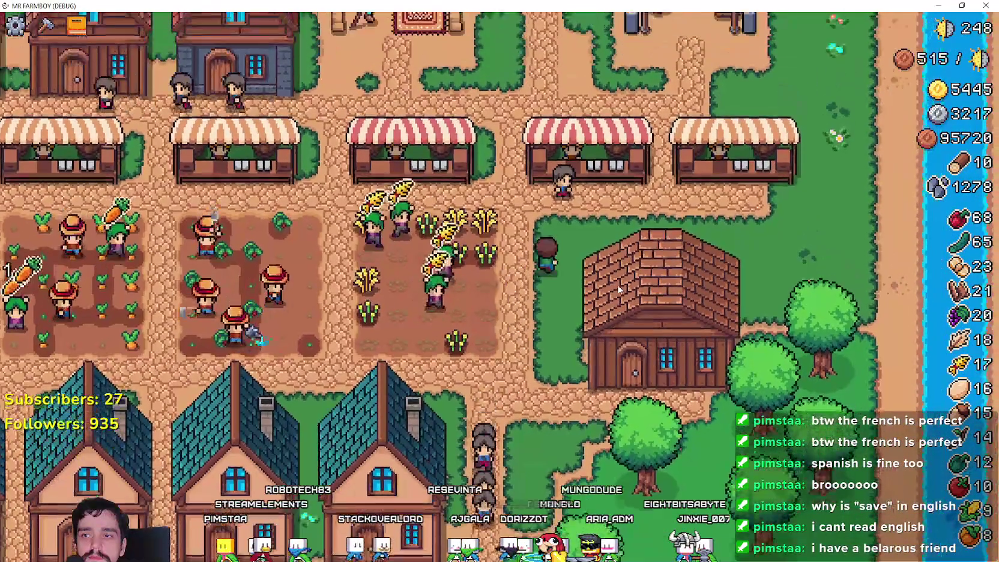
{"action": "key", "text": "a"}
{"action": "key", "text": "w"}
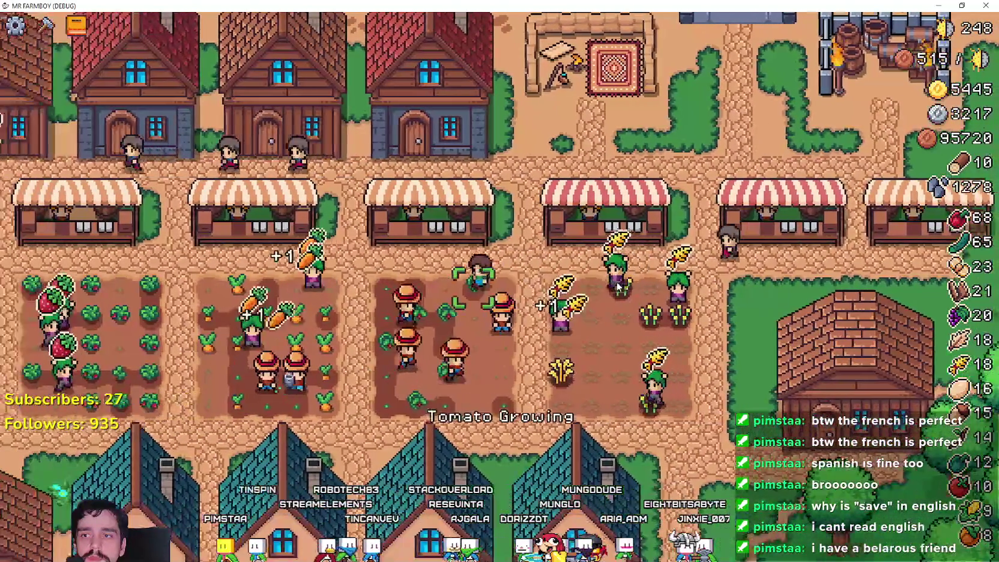
{"action": "key", "text": "a"}
{"action": "key", "text": "w"}
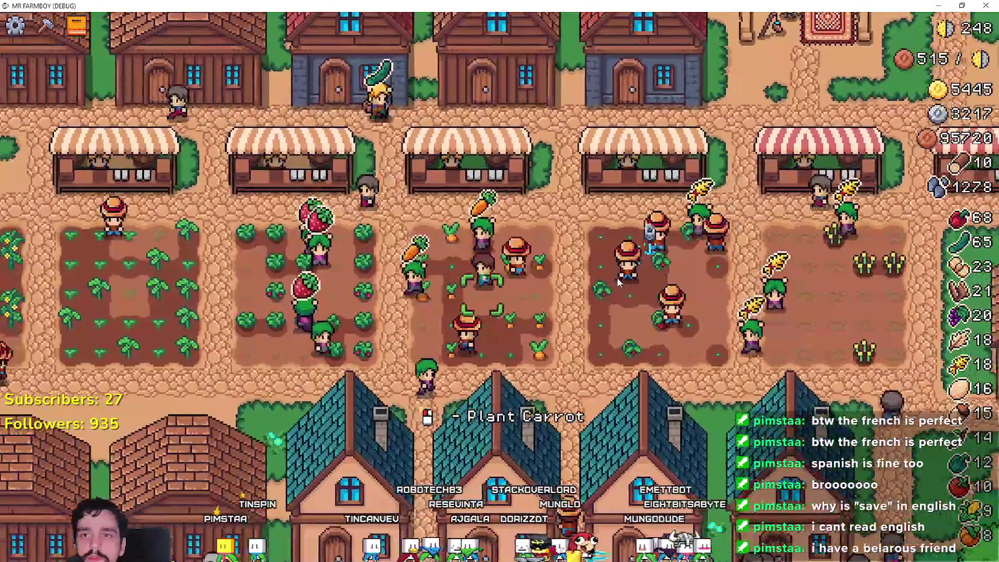
{"action": "scroll", "coordinate": [617, 281], "scroll_direction": "down", "scroll_amount": 3}
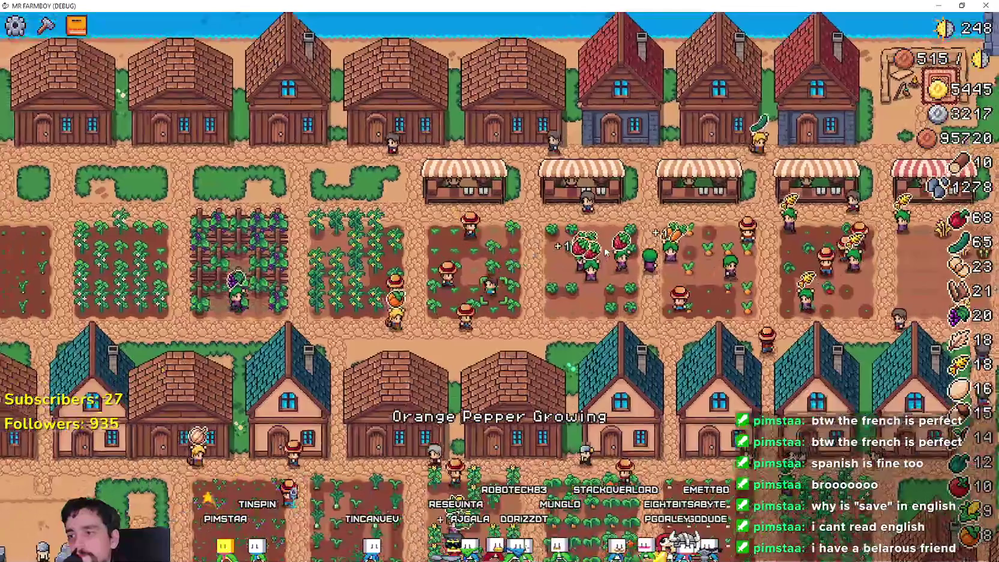
Step: Browse the Advancements book's crop, villager, animal and decoration tabs, close it, and switch to Steam
{"action": "key", "text": "Tab"}
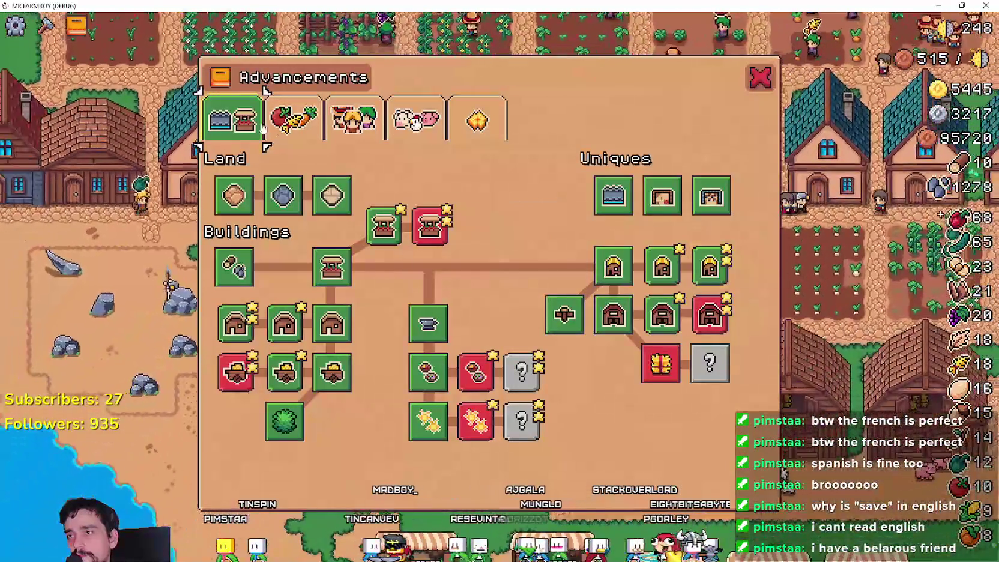
{"action": "left_click", "coordinate": [292, 120]}
{"action": "left_click", "coordinate": [354, 120]}
{"action": "left_click", "coordinate": [416, 120]}
{"action": "left_click", "coordinate": [477, 120]}
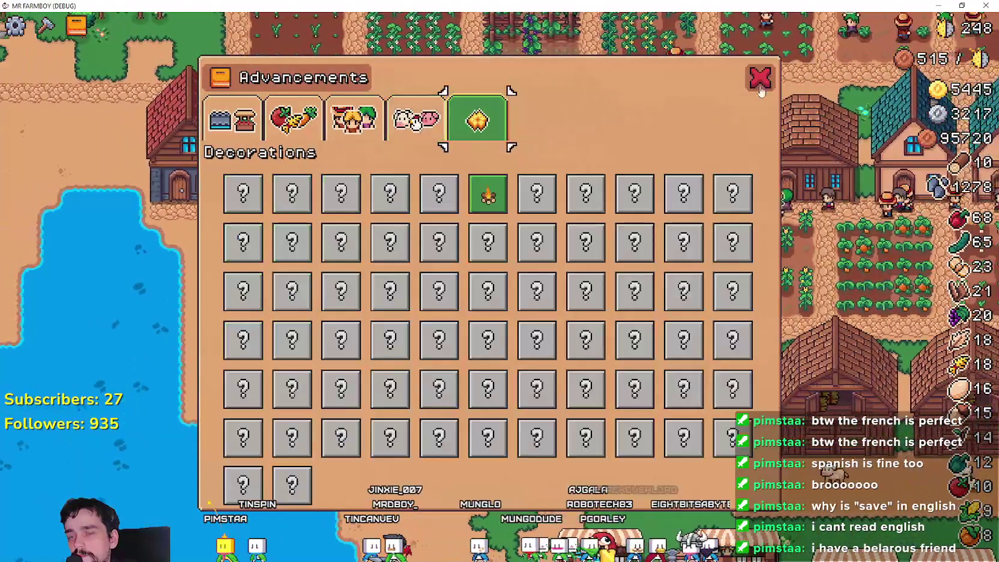
{"action": "left_click", "coordinate": [758, 78]}
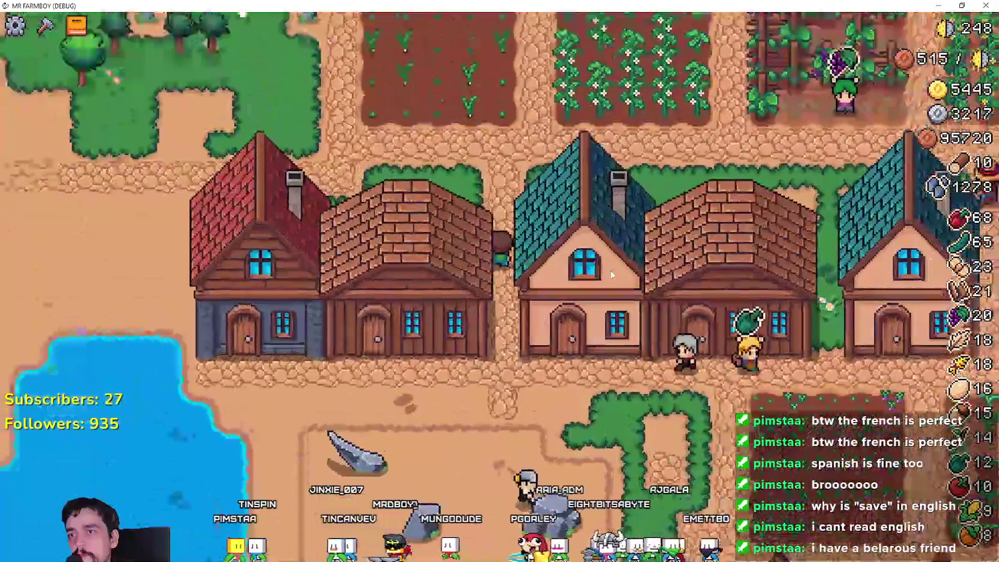
{"action": "scroll", "coordinate": [600, 252], "scroll_direction": "up", "scroll_amount": 3}
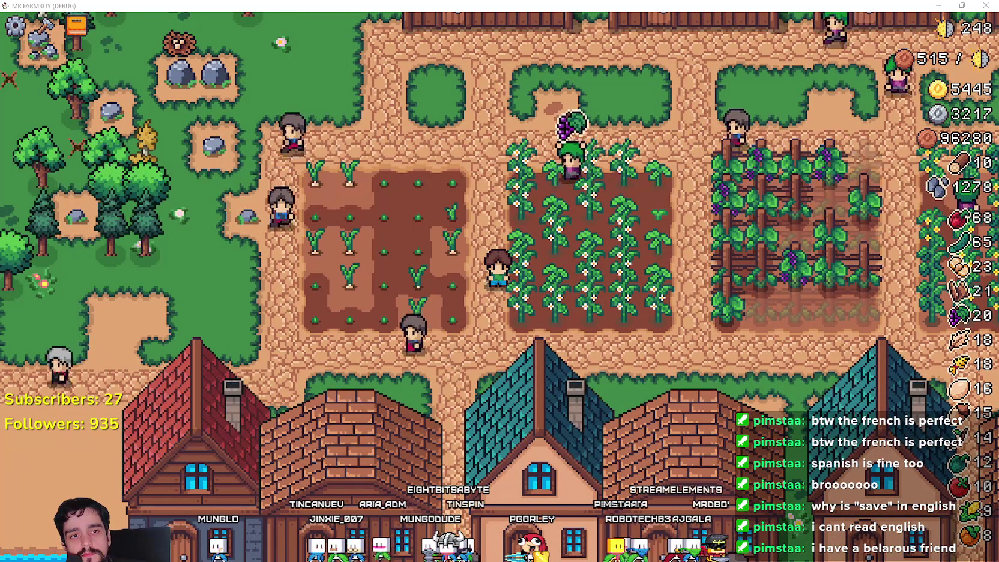
{"action": "key", "text": "alt+Tab"}
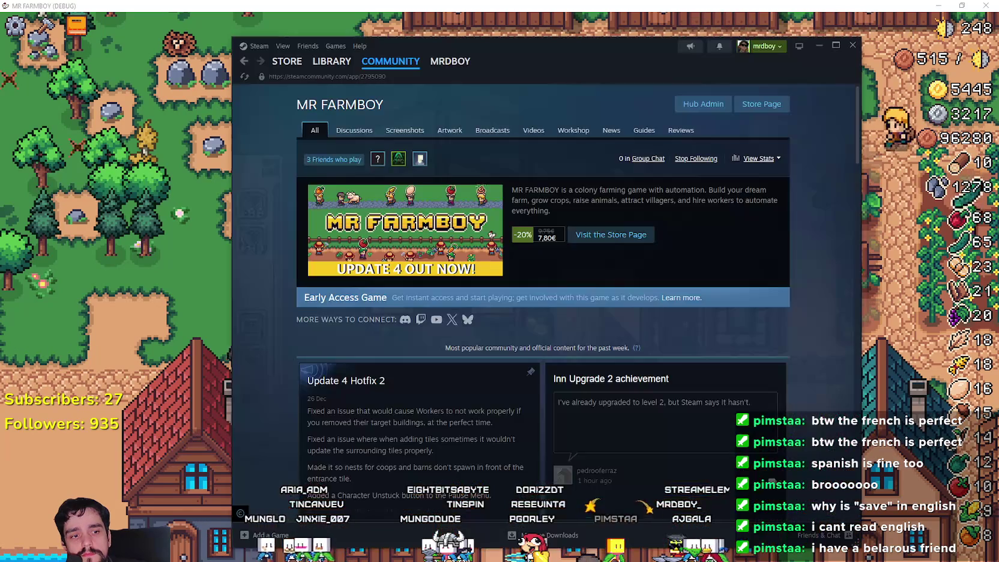
Step: Go from the MR FARMBOY library page to the hub's Event/Announcement Dashboard and edit the Update 4.1 draft
{"action": "left_click", "coordinate": [328, 68]}
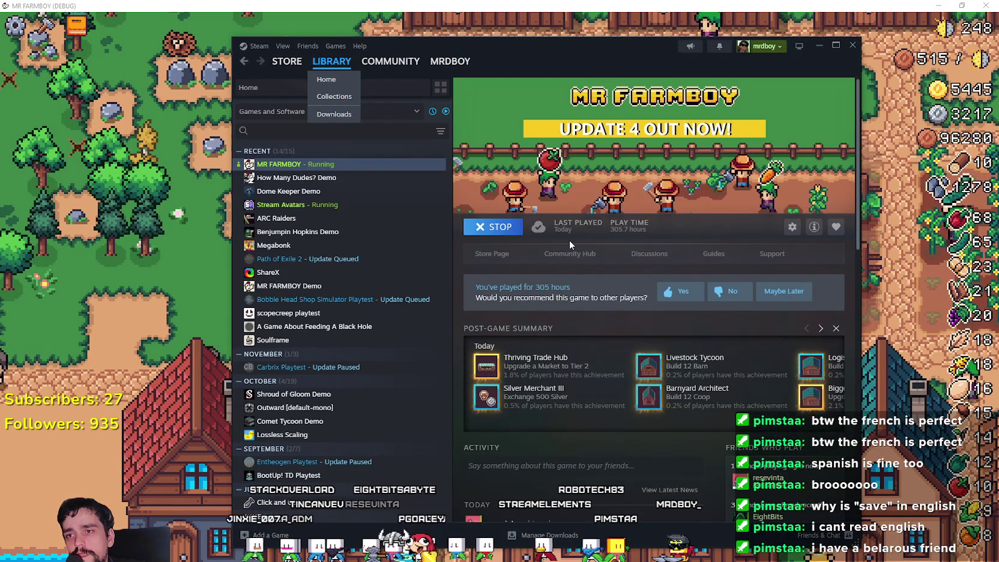
{"action": "left_click", "coordinate": [568, 253]}
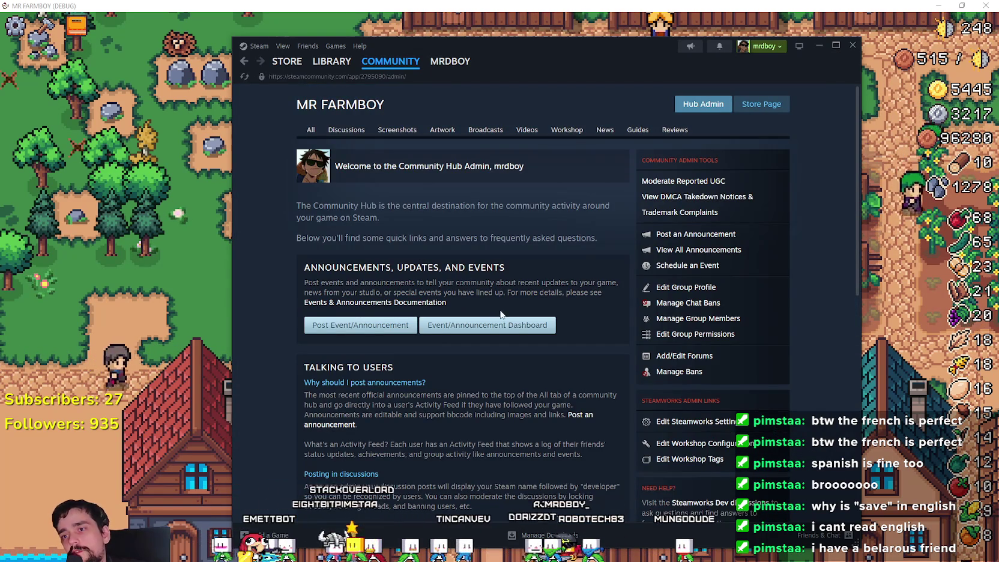
{"action": "left_click", "coordinate": [507, 326]}
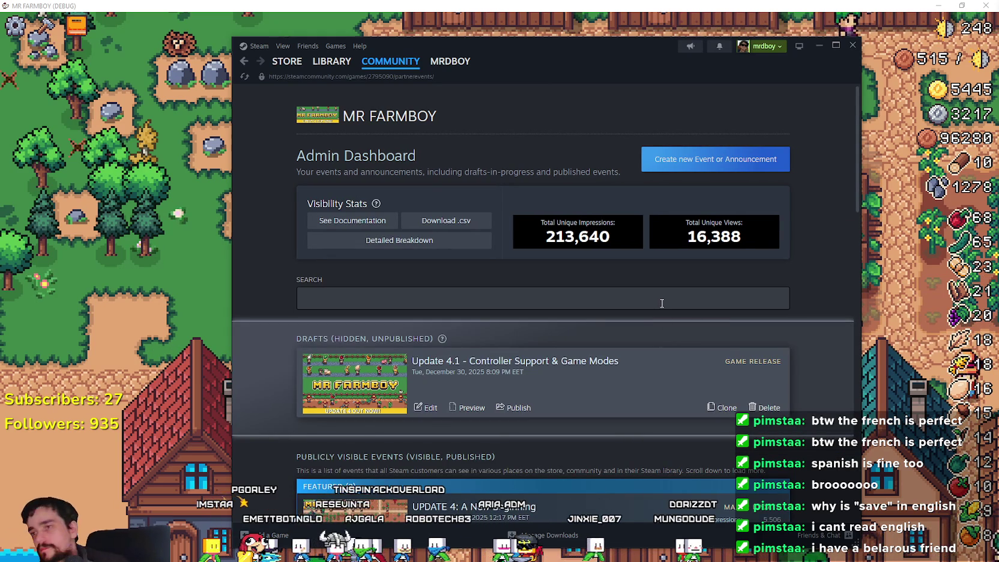
{"action": "scroll", "coordinate": [600, 288], "scroll_direction": "down", "scroll_amount": 1}
{"action": "left_click", "coordinate": [426, 356]}
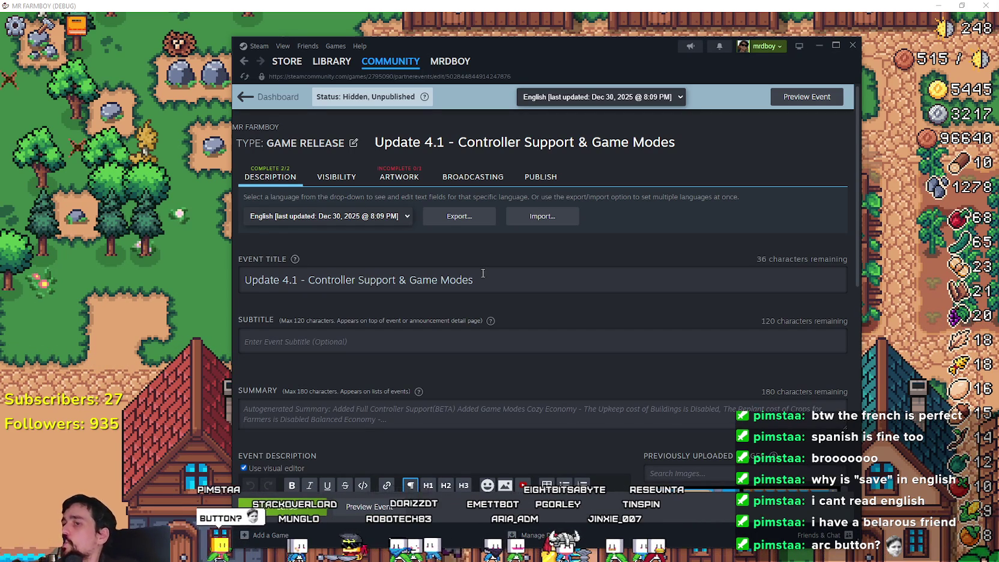
Step: Delete the empty line after 'Added Full Controller Support(BETA)' in the description and save with Ctrl+S
{"action": "scroll", "coordinate": [481, 268], "scroll_direction": "down", "scroll_amount": 5}
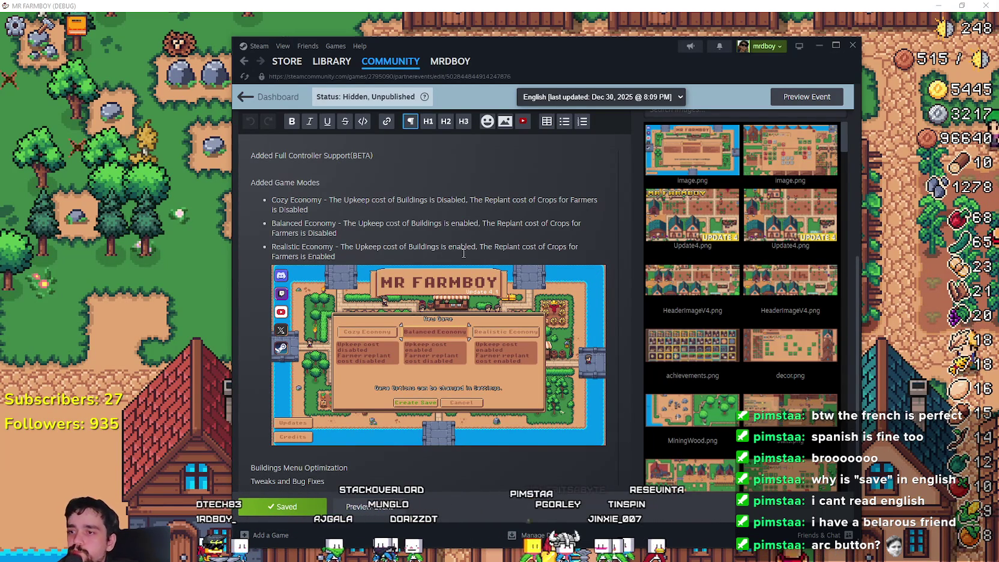
{"action": "scroll", "coordinate": [301, 373], "scroll_direction": "down", "scroll_amount": 1}
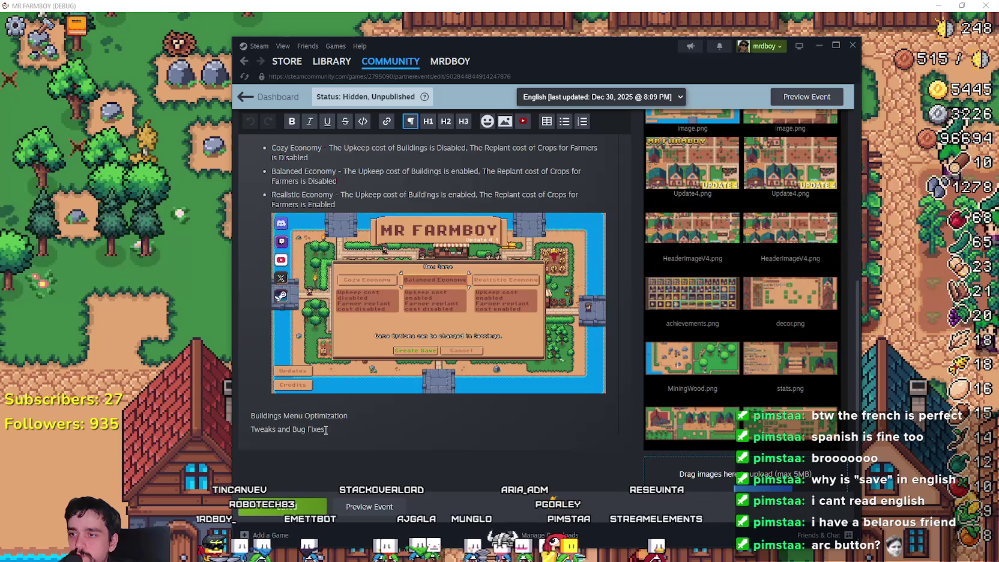
{"action": "scroll", "coordinate": [337, 428], "scroll_direction": "up", "scroll_amount": 2}
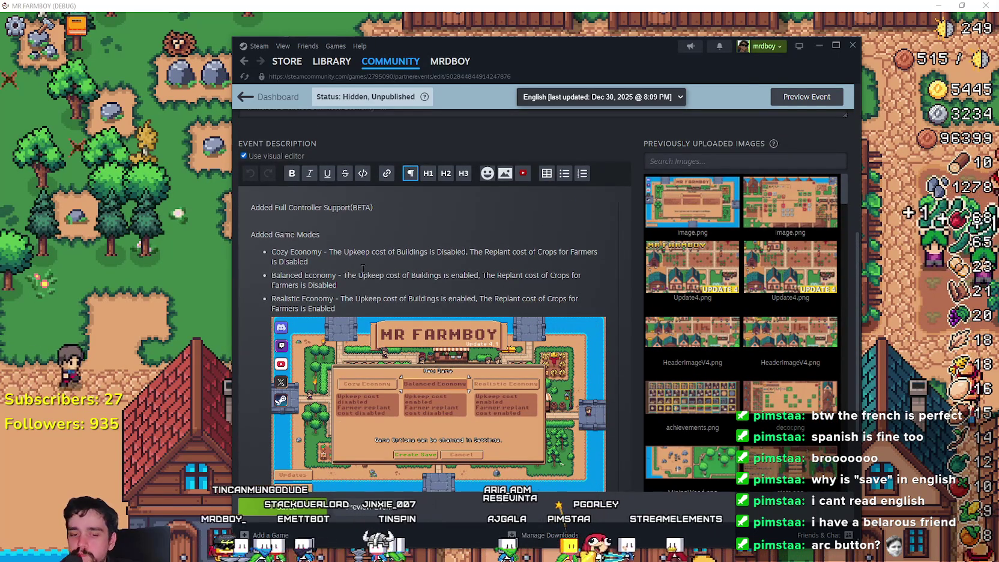
{"action": "key", "text": "BackSpace"}
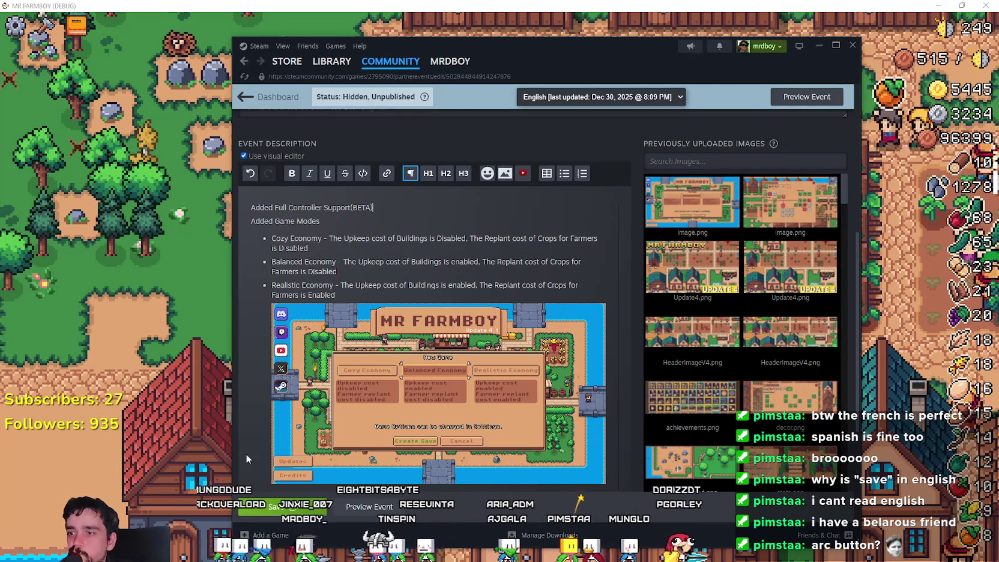
{"action": "key", "text": "ctrl+s"}
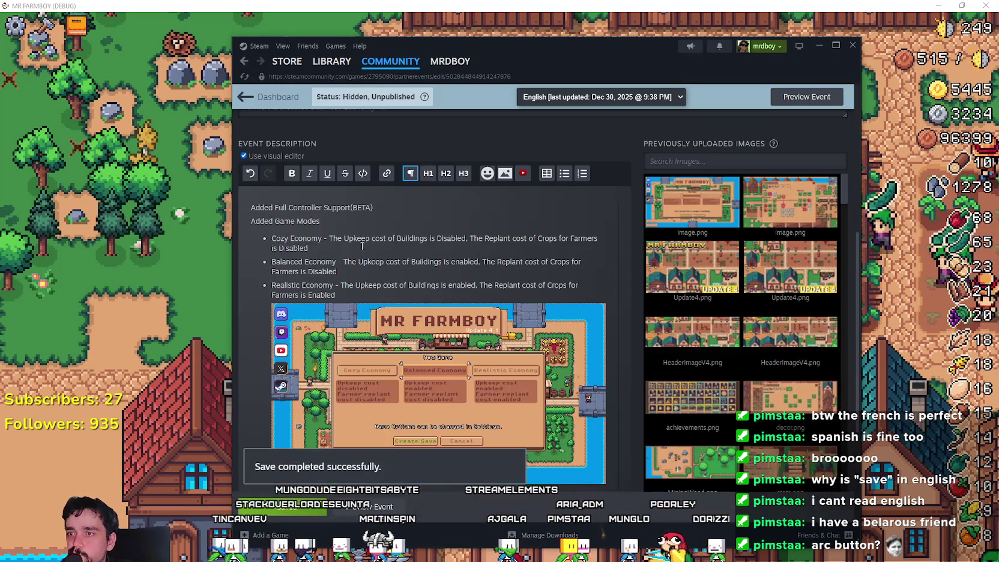
{"action": "scroll", "coordinate": [366, 251], "scroll_direction": "down", "scroll_amount": 1}
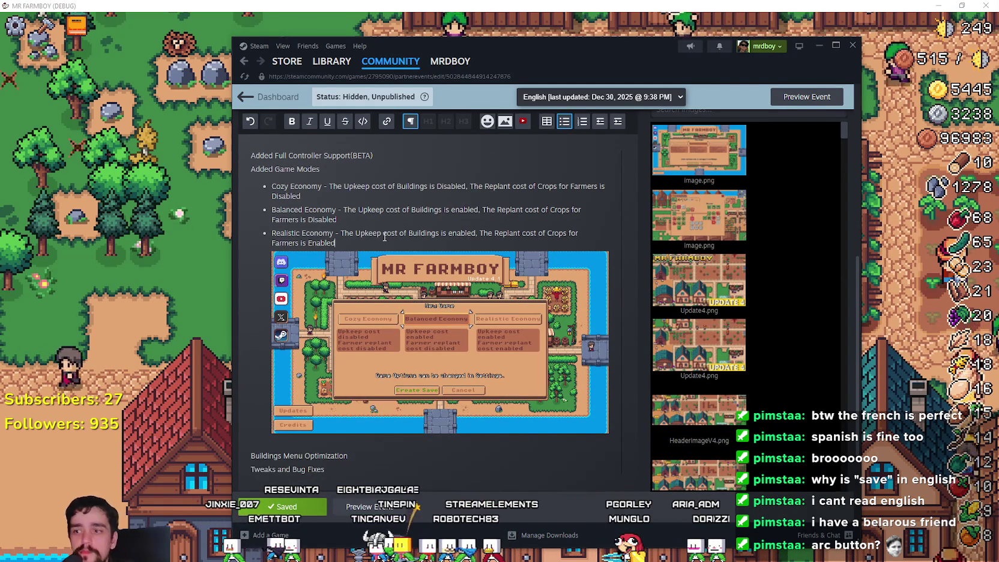
{"action": "scroll", "coordinate": [384, 236], "scroll_direction": "up", "scroll_amount": 2}
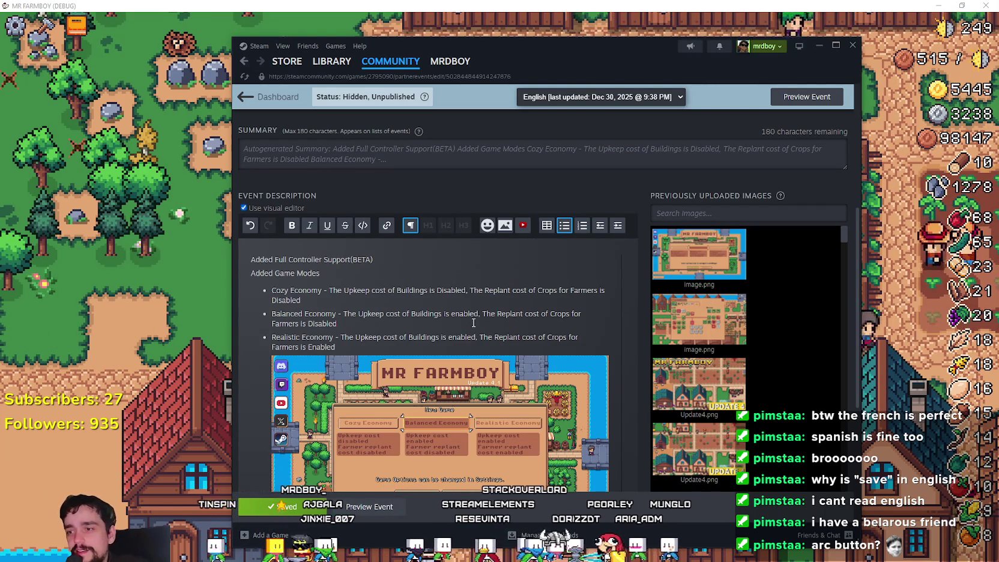
Step: Change the Update 4.1 event's type from Game Release to Major Update
{"action": "scroll", "coordinate": [473, 323], "scroll_direction": "up", "scroll_amount": 4}
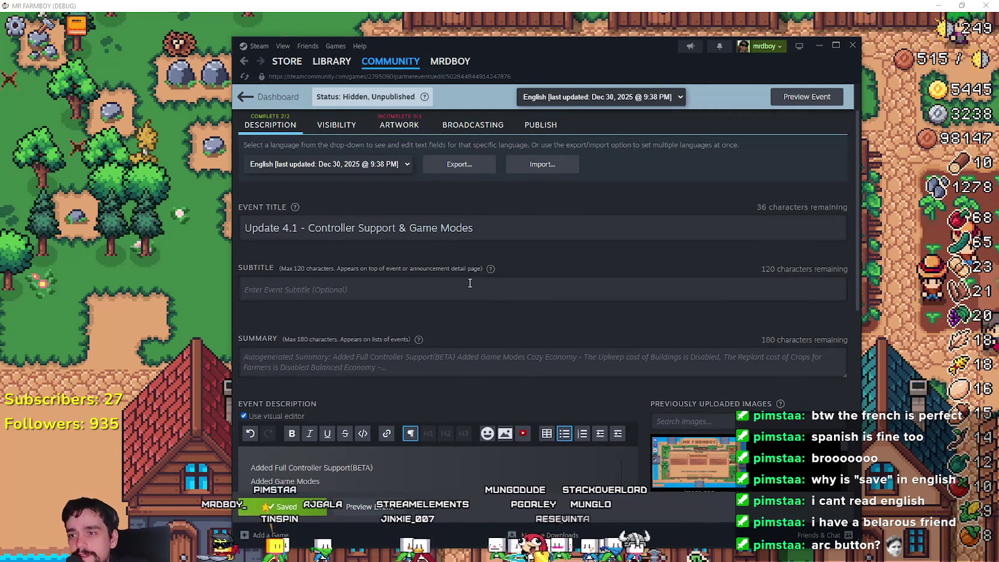
{"action": "scroll", "coordinate": [470, 276], "scroll_direction": "up", "scroll_amount": 1}
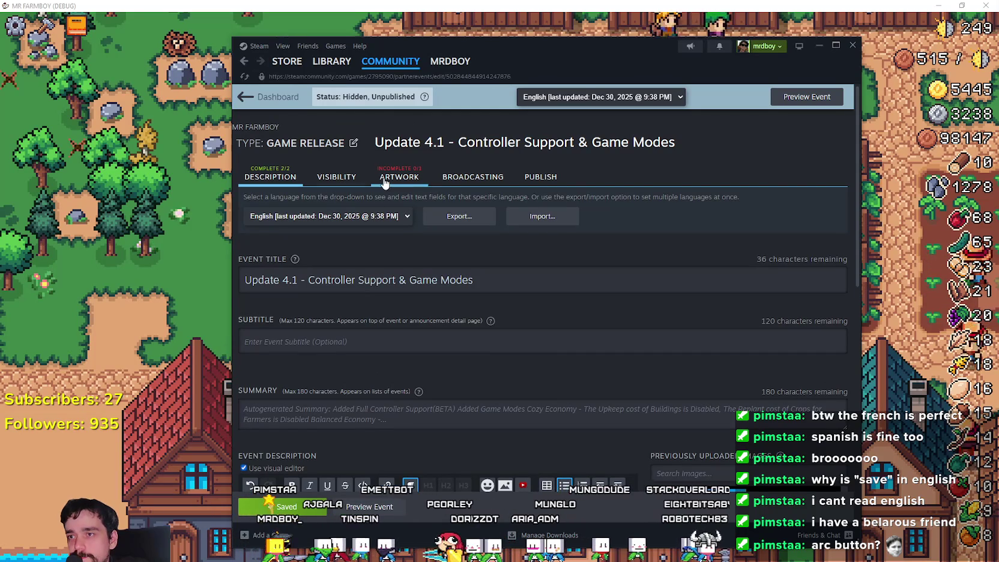
{"action": "left_click", "coordinate": [318, 146]}
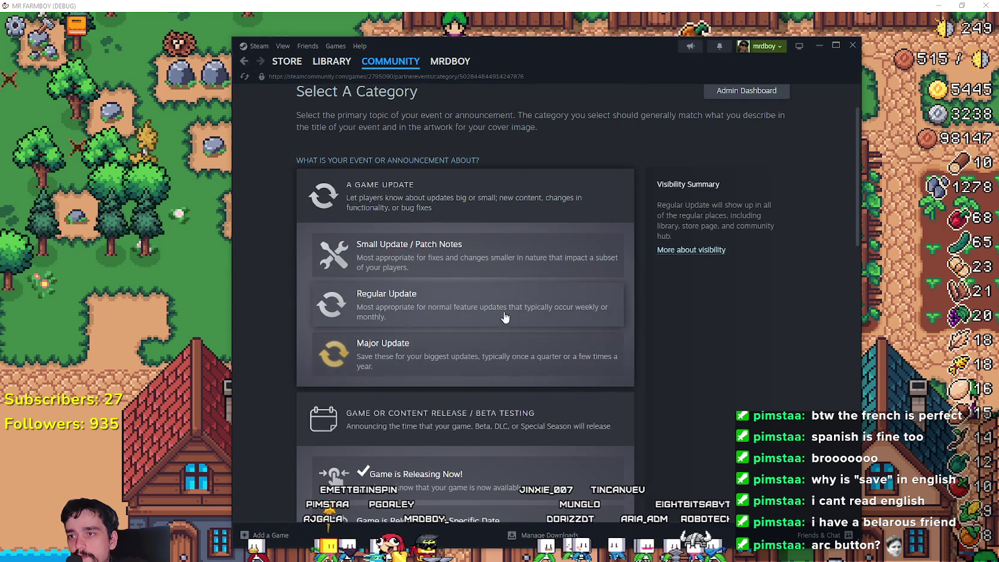
{"action": "left_click", "coordinate": [502, 364]}
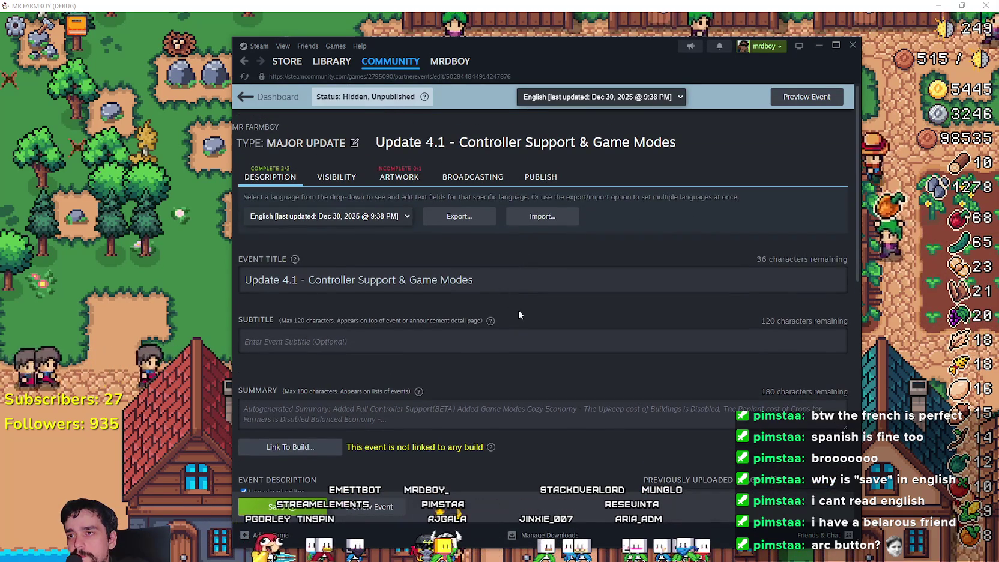
Step: Scroll through the event's title, summary and description to review them, ending at the top
{"action": "scroll", "coordinate": [492, 322], "scroll_direction": "down", "scroll_amount": 5}
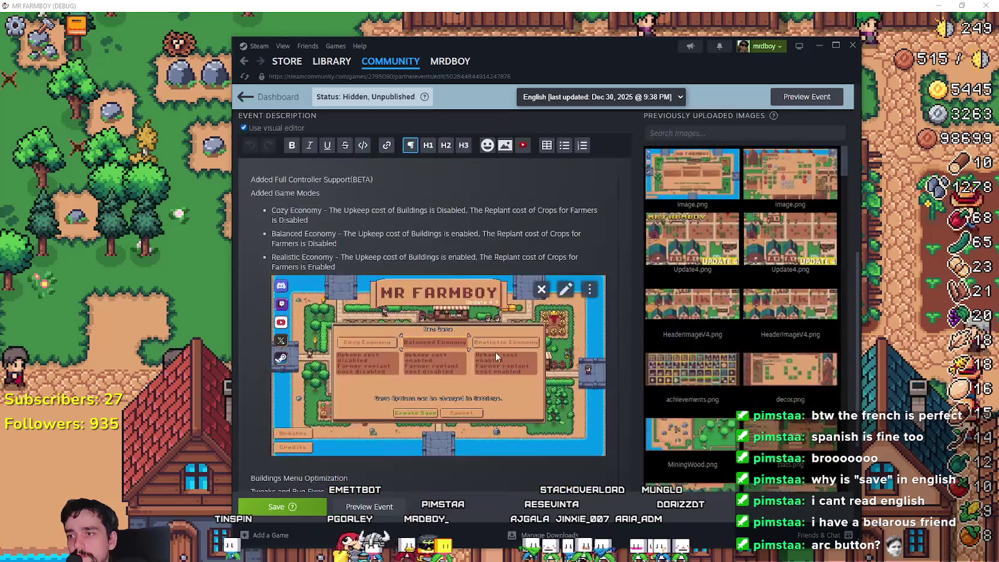
{"action": "scroll", "coordinate": [494, 353], "scroll_direction": "up", "scroll_amount": 5}
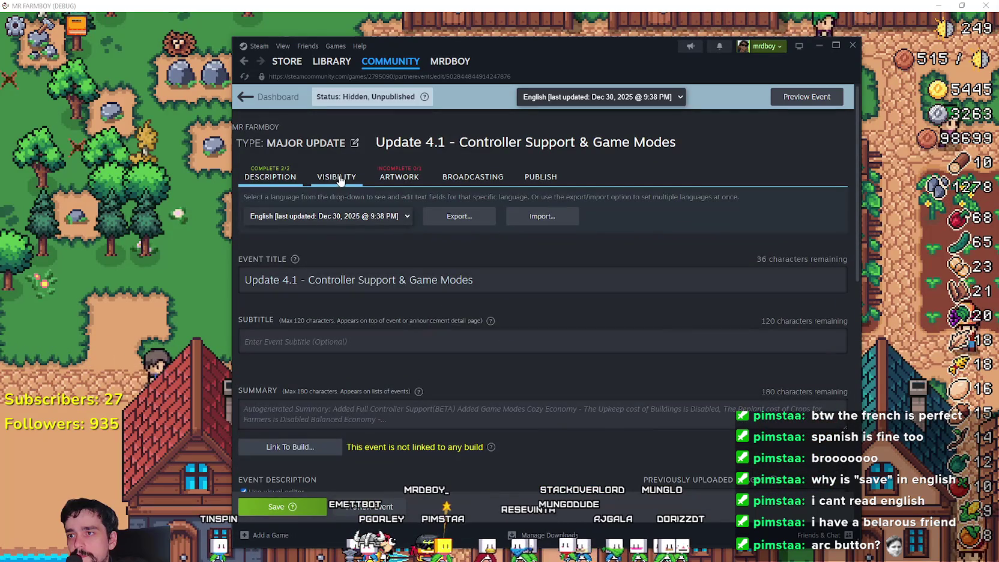
{"action": "scroll", "coordinate": [572, 380], "scroll_direction": "down", "scroll_amount": 8}
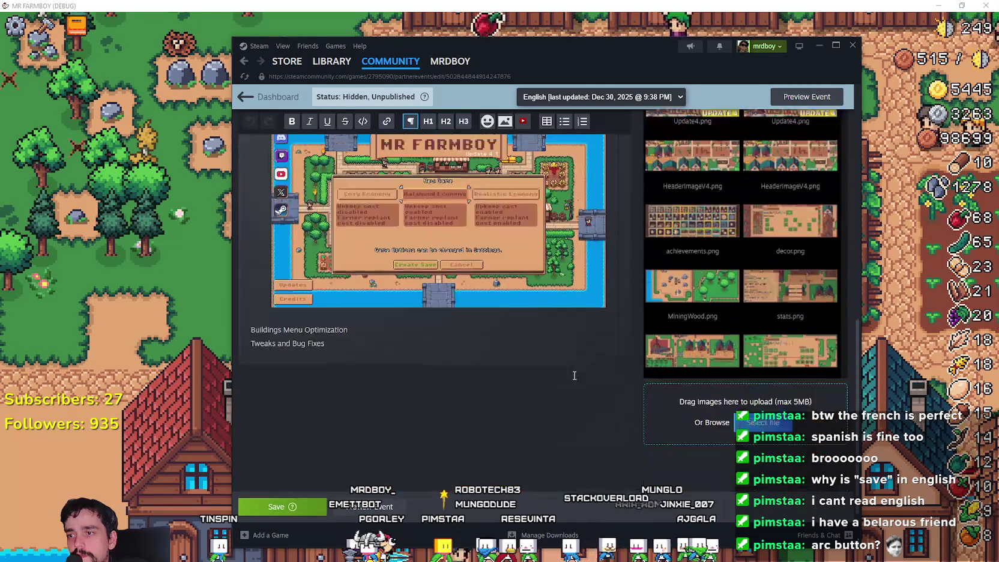
{"action": "scroll", "coordinate": [567, 380], "scroll_direction": "up", "scroll_amount": 3}
{"action": "scroll", "coordinate": [570, 391], "scroll_direction": "up", "scroll_amount": 6}
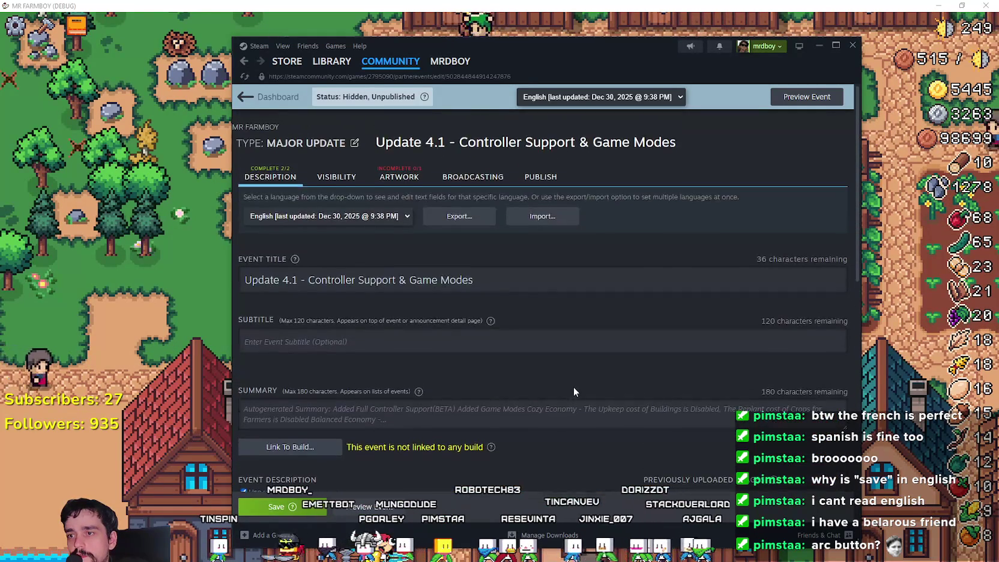
{"action": "scroll", "coordinate": [574, 386], "scroll_direction": "down", "scroll_amount": 9}
{"action": "scroll", "coordinate": [574, 389], "scroll_direction": "up", "scroll_amount": 3}
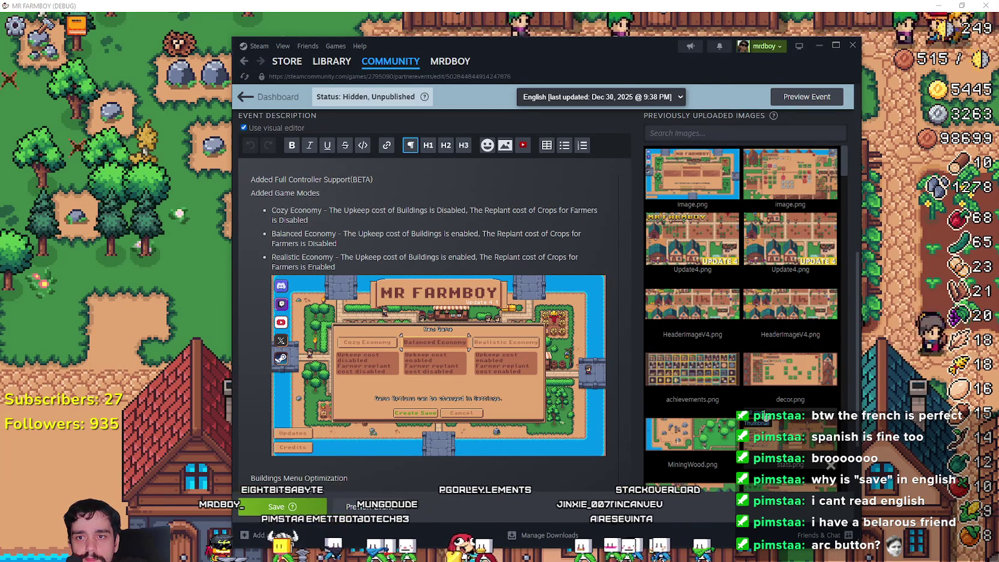
{"action": "scroll", "coordinate": [684, 249], "scroll_direction": "up", "scroll_amount": 10}
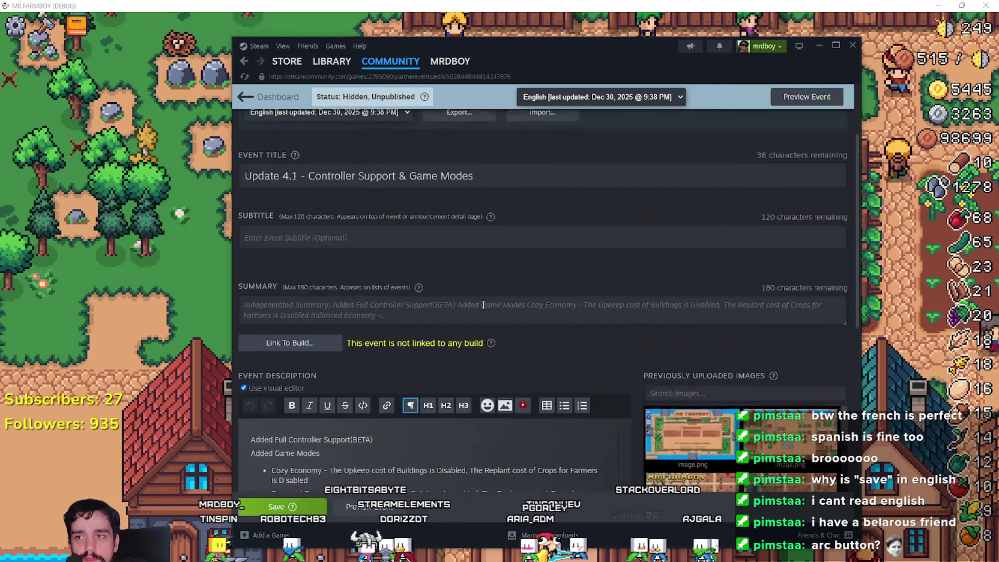
Step: On the Visibility tab, turn ON 'Display as a Featured Event on the Library Game Detail page'
{"action": "left_click", "coordinate": [336, 125]}
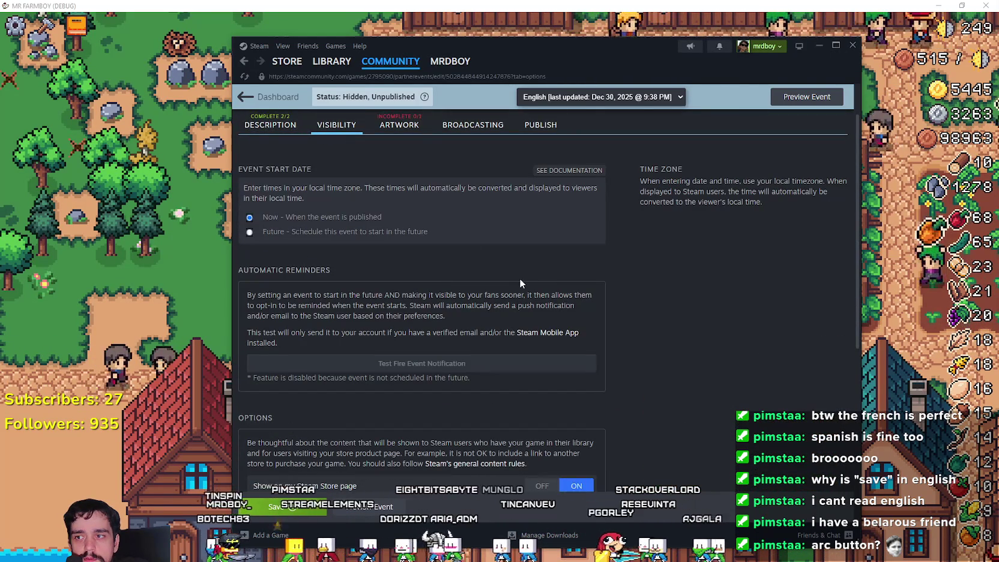
{"action": "left_click", "coordinate": [399, 176]}
{"action": "left_click", "coordinate": [337, 177]}
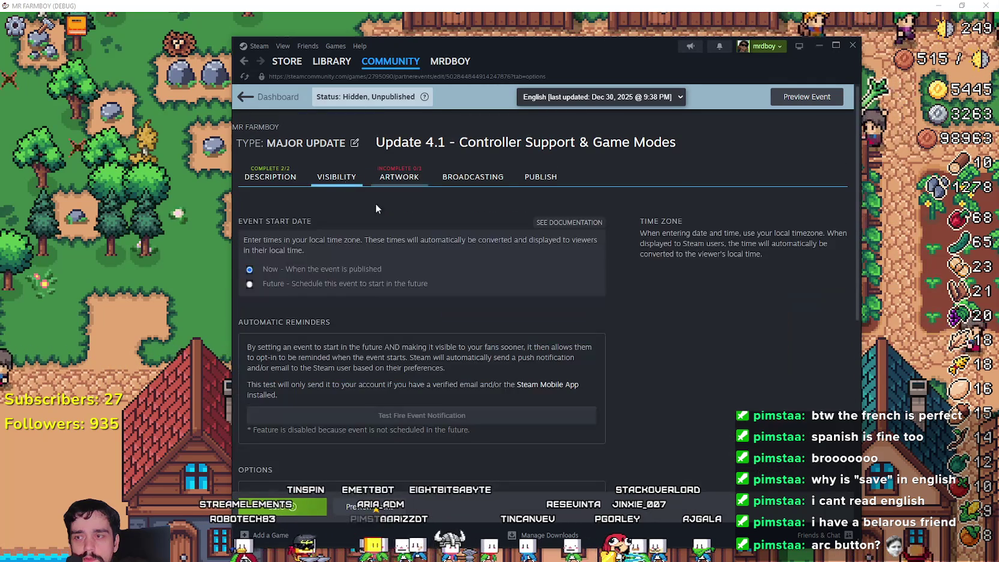
{"action": "scroll", "coordinate": [430, 335], "scroll_direction": "down", "scroll_amount": 5}
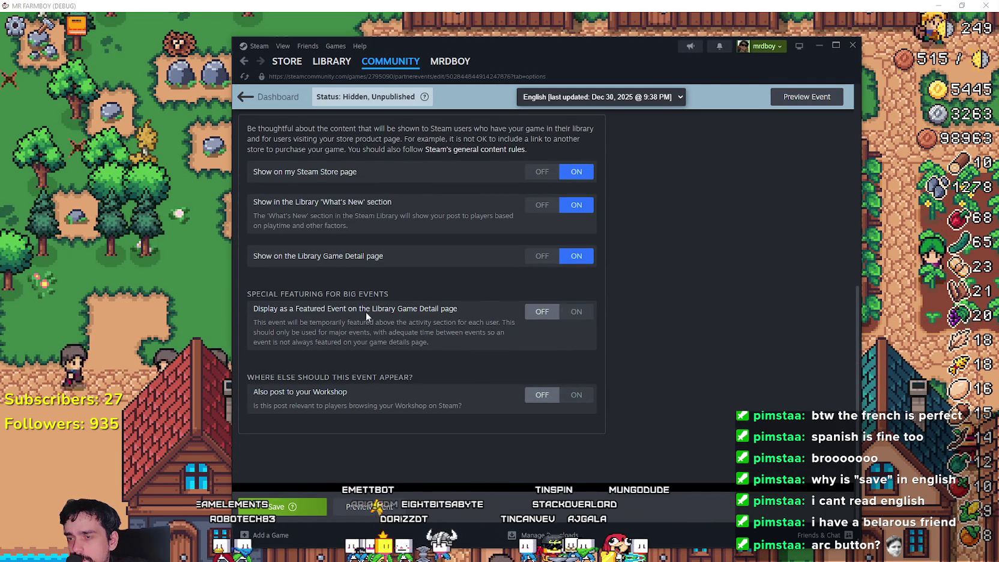
{"action": "left_click", "coordinate": [574, 311]}
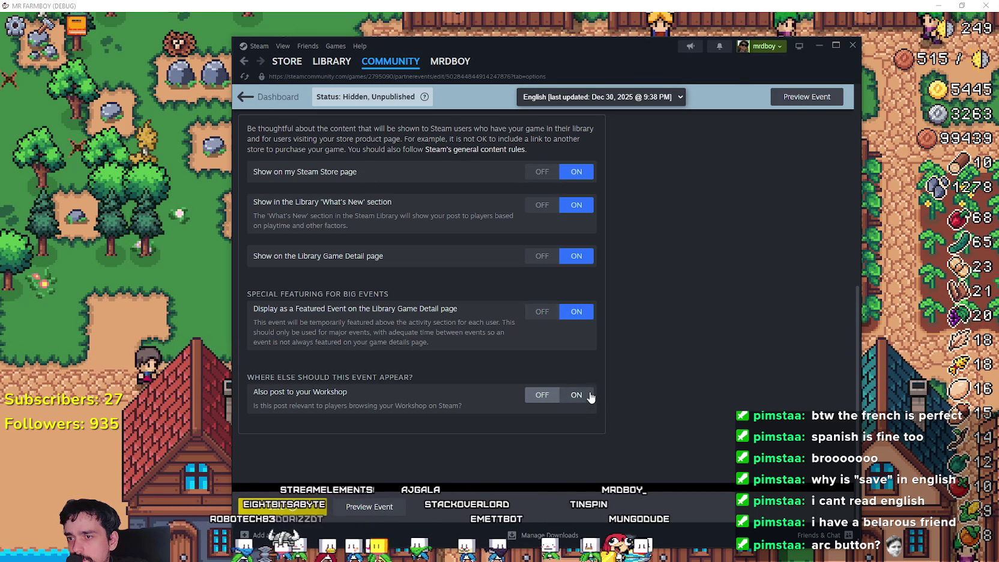
{"action": "scroll", "coordinate": [591, 391], "scroll_direction": "up", "scroll_amount": 3}
{"action": "scroll", "coordinate": [528, 404], "scroll_direction": "down", "scroll_amount": 3}
{"action": "scroll", "coordinate": [263, 377], "scroll_direction": "up", "scroll_amount": 1}
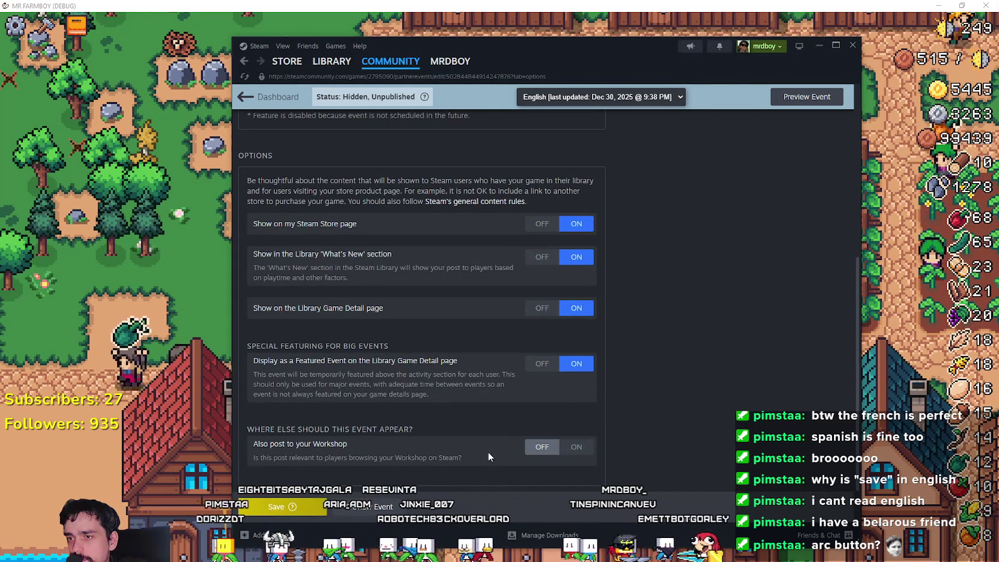
{"action": "scroll", "coordinate": [419, 396], "scroll_direction": "up", "scroll_amount": 1}
{"action": "scroll", "coordinate": [419, 396], "scroll_direction": "up", "scroll_amount": 5}
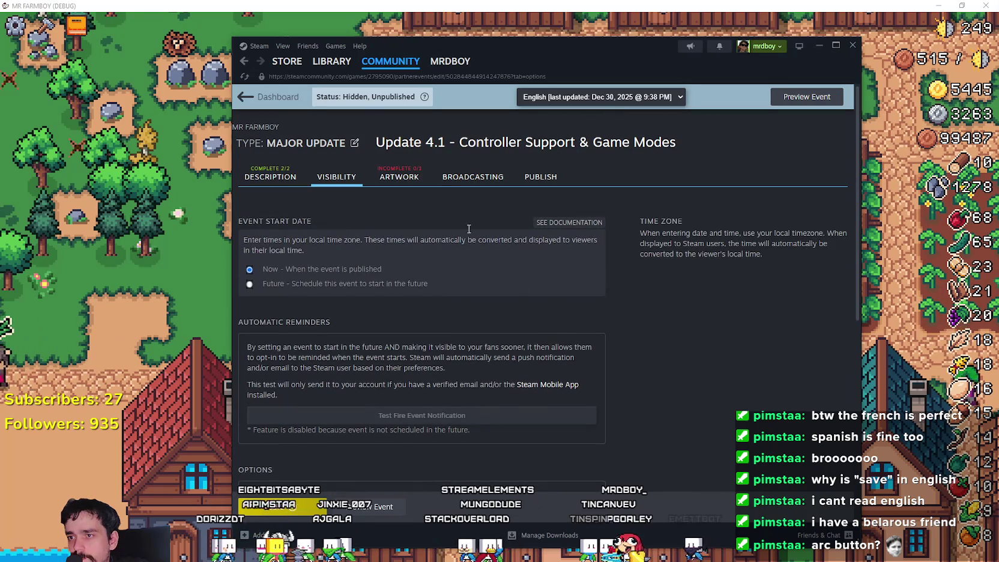
Step: Upload Update4.png from previously uploaded images as the English 800x450 cover image
{"action": "left_click", "coordinate": [400, 181]}
{"action": "scroll", "coordinate": [690, 364], "scroll_direction": "down", "scroll_amount": 8}
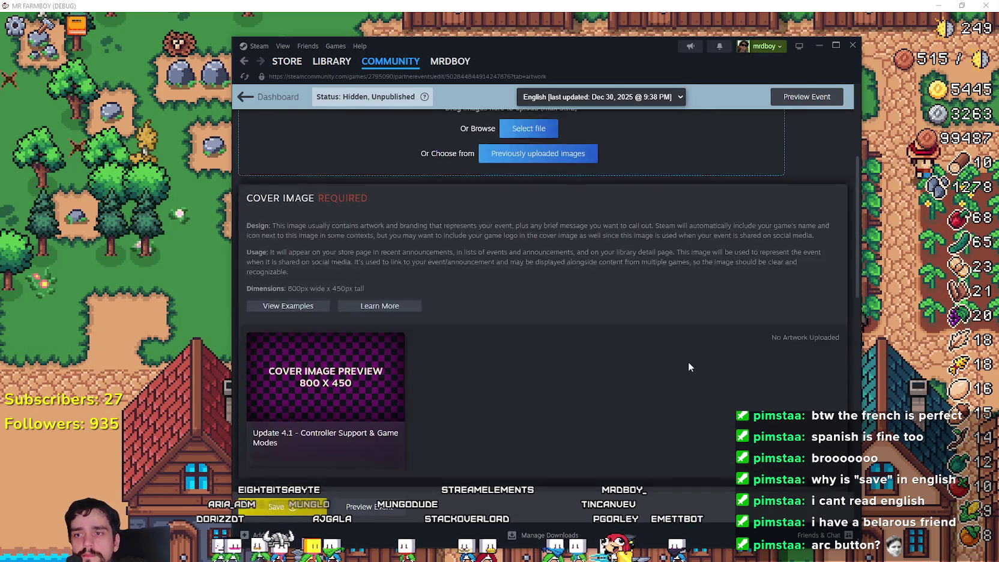
{"action": "scroll", "coordinate": [376, 254], "scroll_direction": "up", "scroll_amount": 3}
{"action": "scroll", "coordinate": [481, 266], "scroll_direction": "up", "scroll_amount": 3}
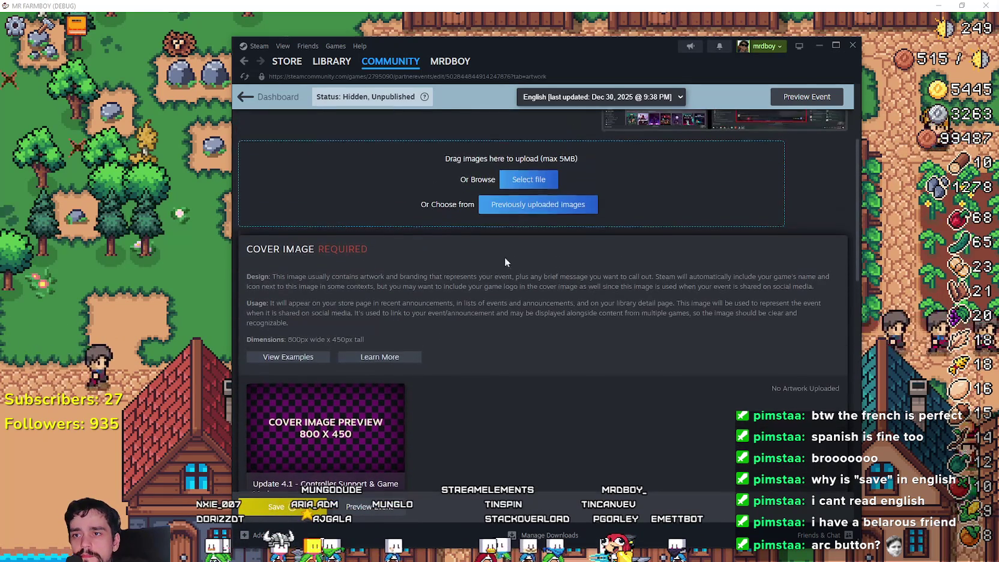
{"action": "left_click", "coordinate": [543, 191]}
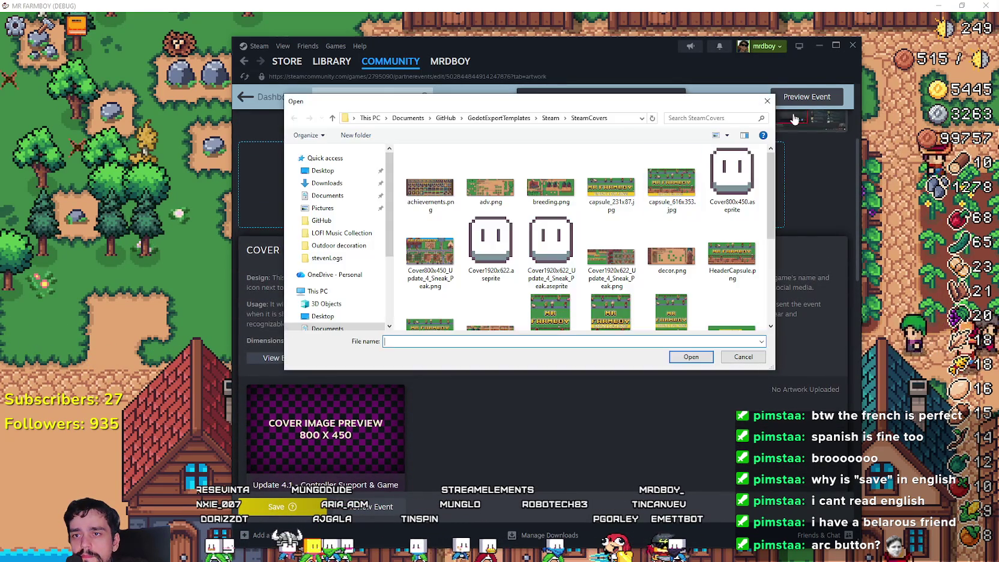
{"action": "key", "text": "Escape"}
{"action": "left_click", "coordinate": [568, 208]}
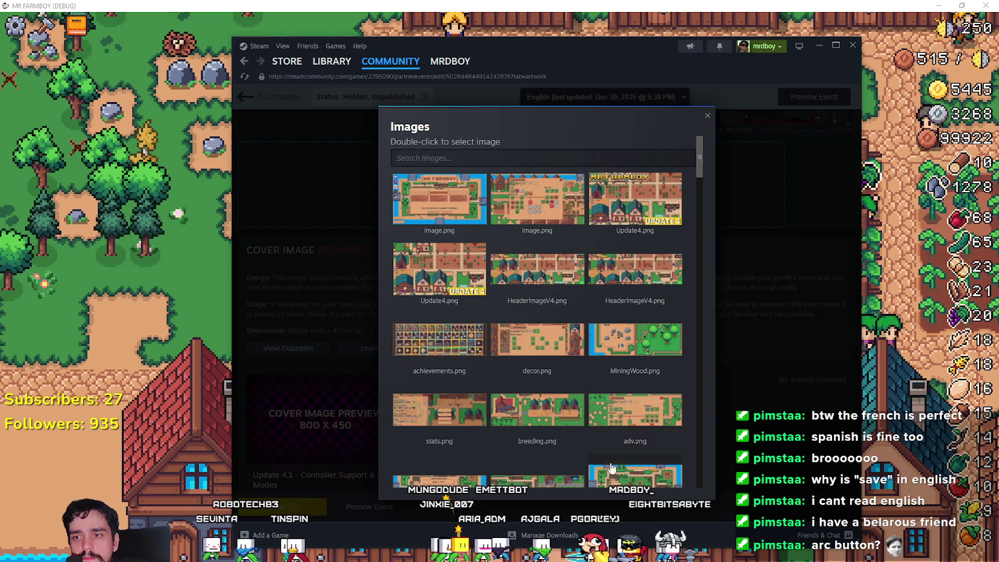
{"action": "scroll", "coordinate": [636, 390], "scroll_direction": "down", "scroll_amount": 3}
{"action": "mouse_move", "coordinate": [695, 211]}
{"action": "left_mouse_down"}
{"action": "mouse_move", "coordinate": [680, 298]}
{"action": "mouse_move", "coordinate": [676, 484]}
{"action": "mouse_move", "coordinate": [686, 109]}
{"action": "left_mouse_up"}
{"action": "double_click", "coordinate": [630, 208]}
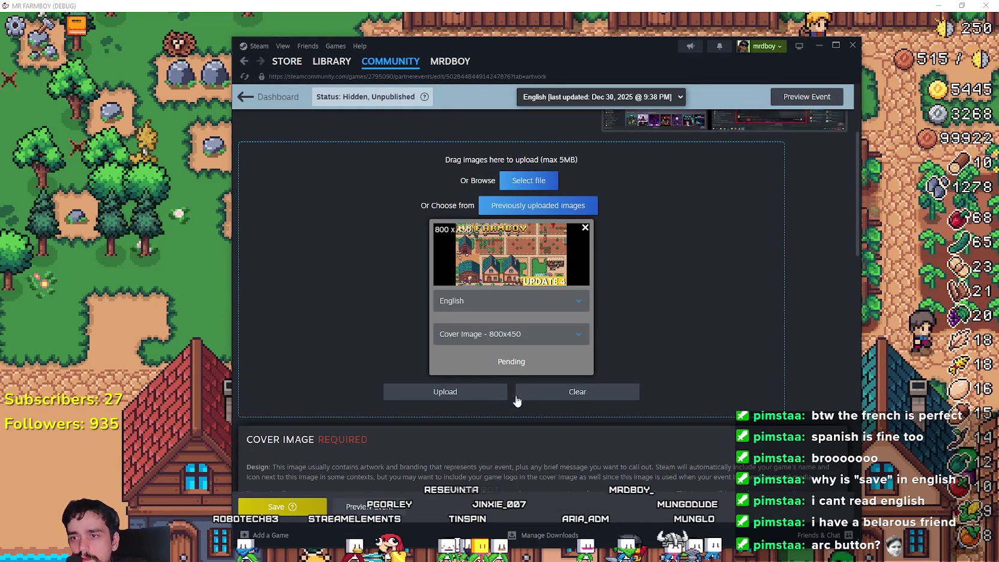
{"action": "left_click", "coordinate": [485, 394]}
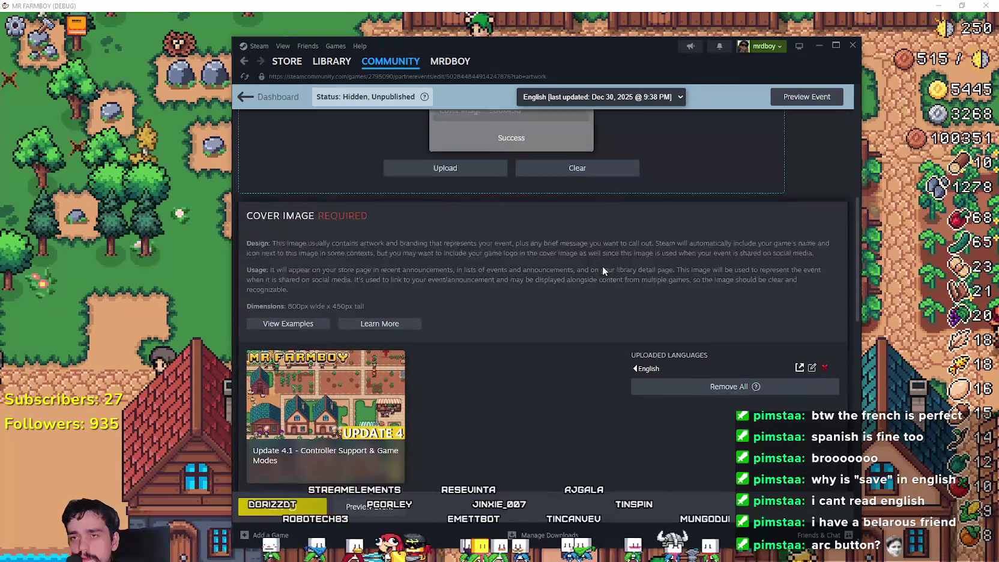
{"action": "left_click", "coordinate": [540, 312]}
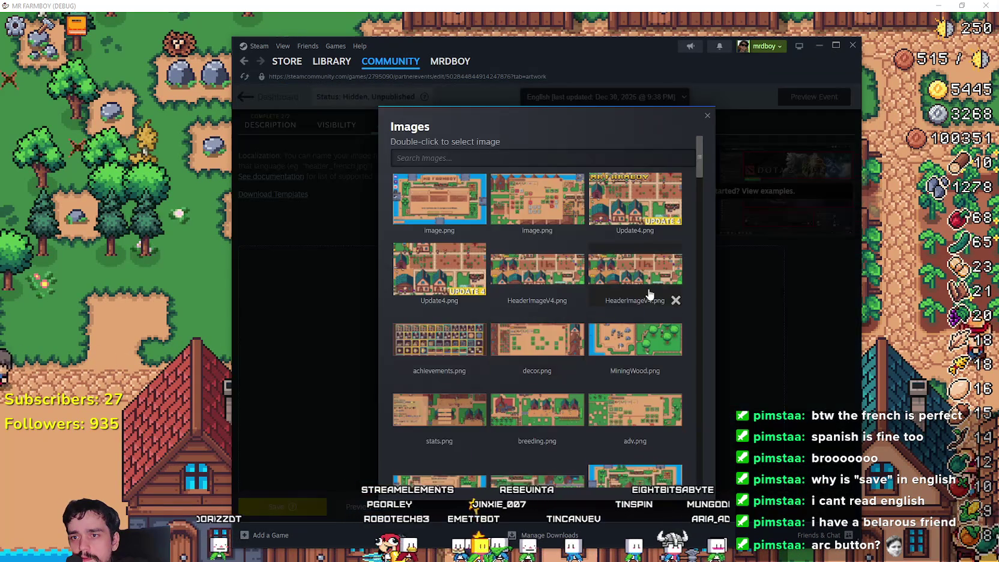
Step: Browse the previously uploaded images and pick breeding.png as the event header image
{"action": "scroll", "coordinate": [647, 289], "scroll_direction": "down", "scroll_amount": 2}
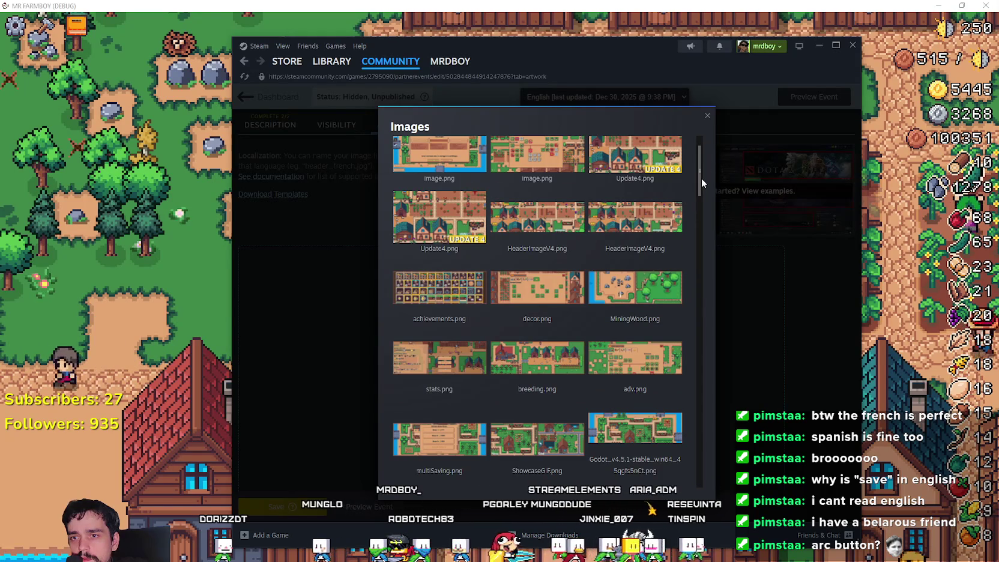
{"action": "scroll", "coordinate": [699, 178], "scroll_direction": "down", "scroll_amount": 4}
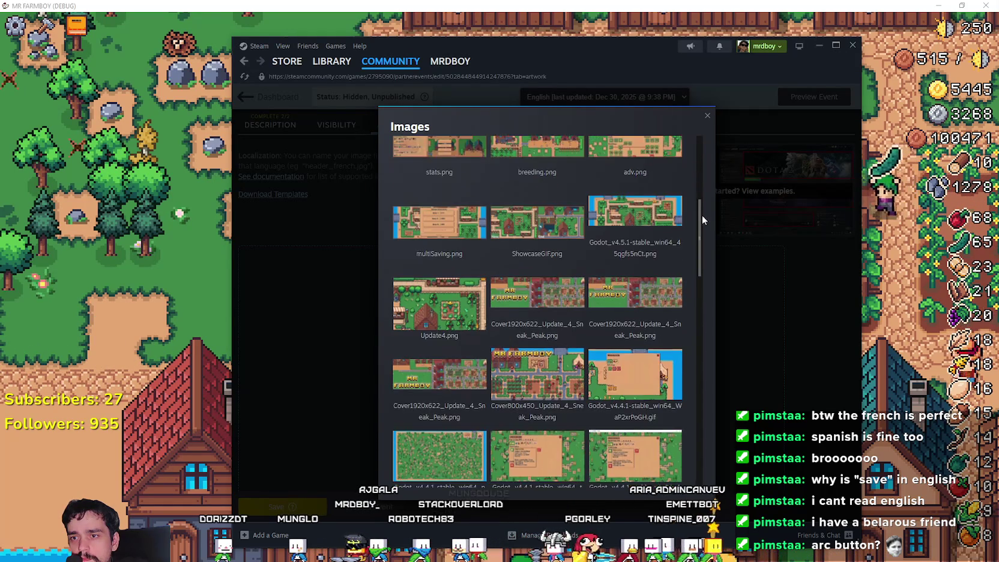
{"action": "scroll", "coordinate": [702, 213], "scroll_direction": "down", "scroll_amount": 5}
{"action": "left_click_drag", "start_coordinate": [690, 306], "coordinate": [686, 355]}
{"action": "scroll", "coordinate": [685, 378], "scroll_direction": "up", "scroll_amount": 5}
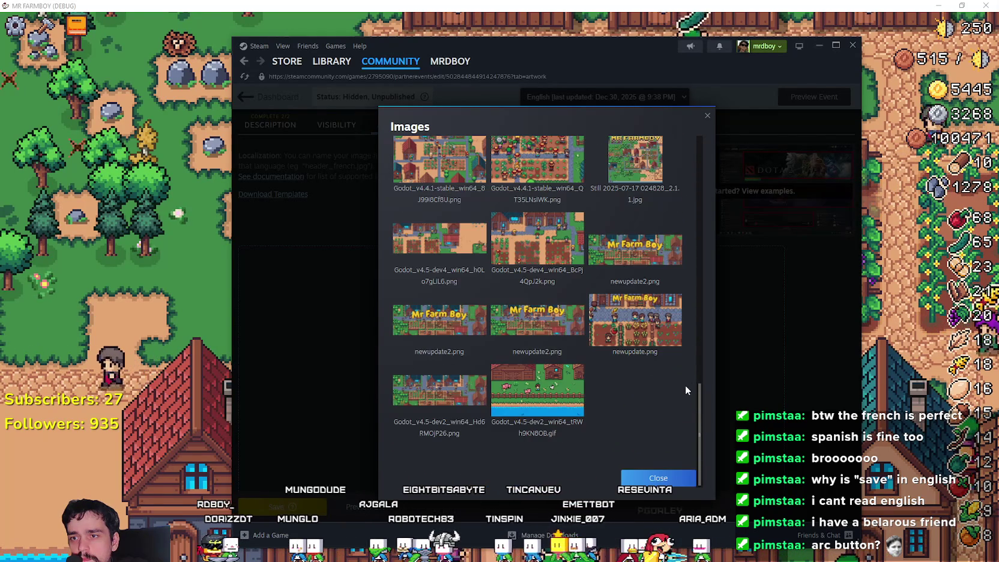
{"action": "left_click_drag", "start_coordinate": [690, 271], "coordinate": [690, 209]}
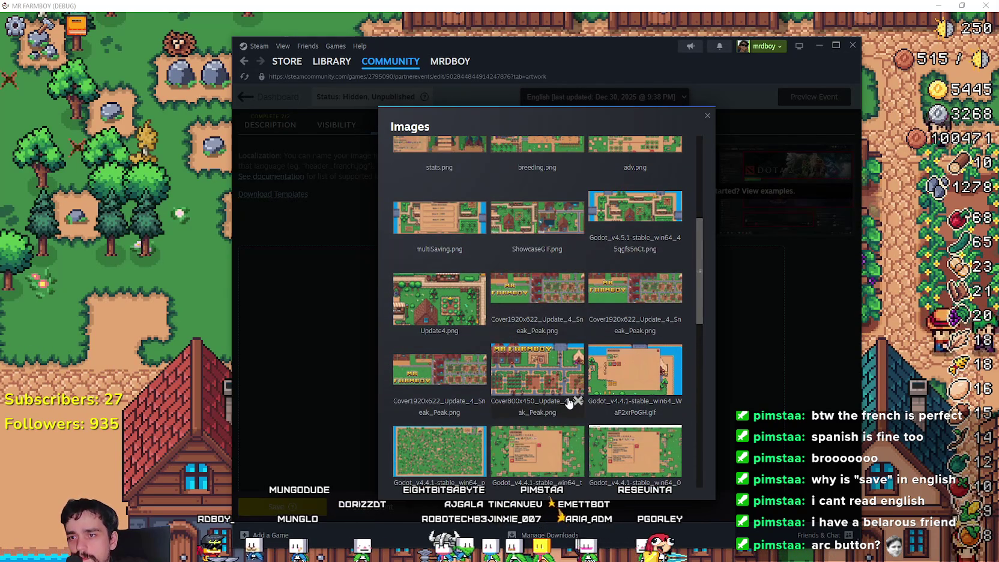
{"action": "scroll", "coordinate": [555, 391], "scroll_direction": "up", "scroll_amount": 3}
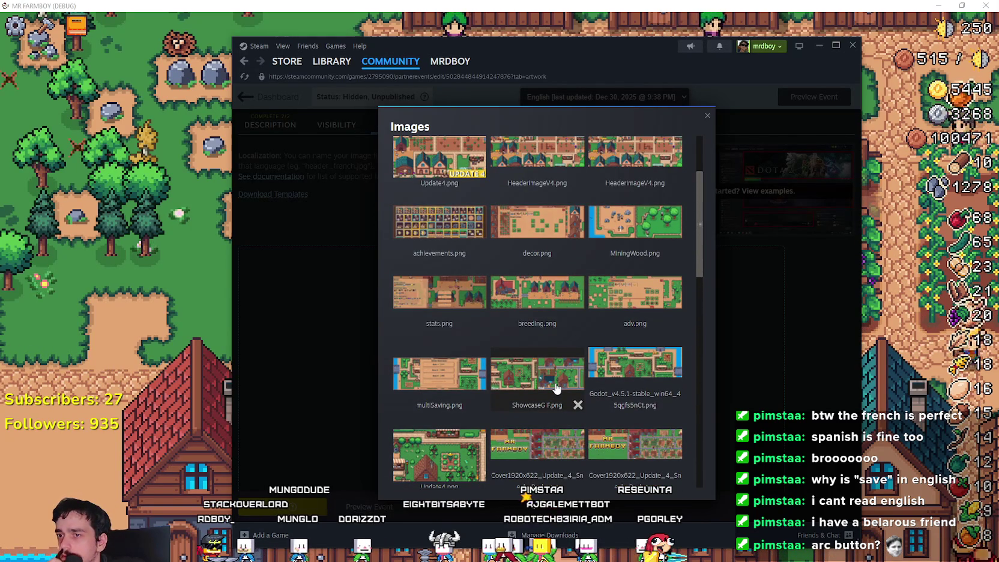
{"action": "scroll", "coordinate": [556, 387], "scroll_direction": "up", "scroll_amount": 2}
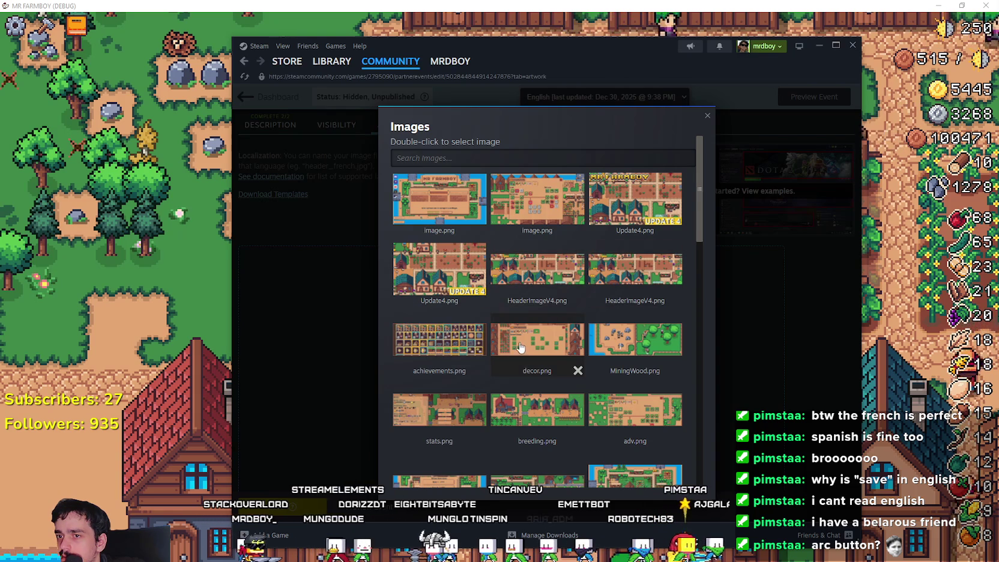
{"action": "scroll", "coordinate": [522, 347], "scroll_direction": "down", "scroll_amount": 10}
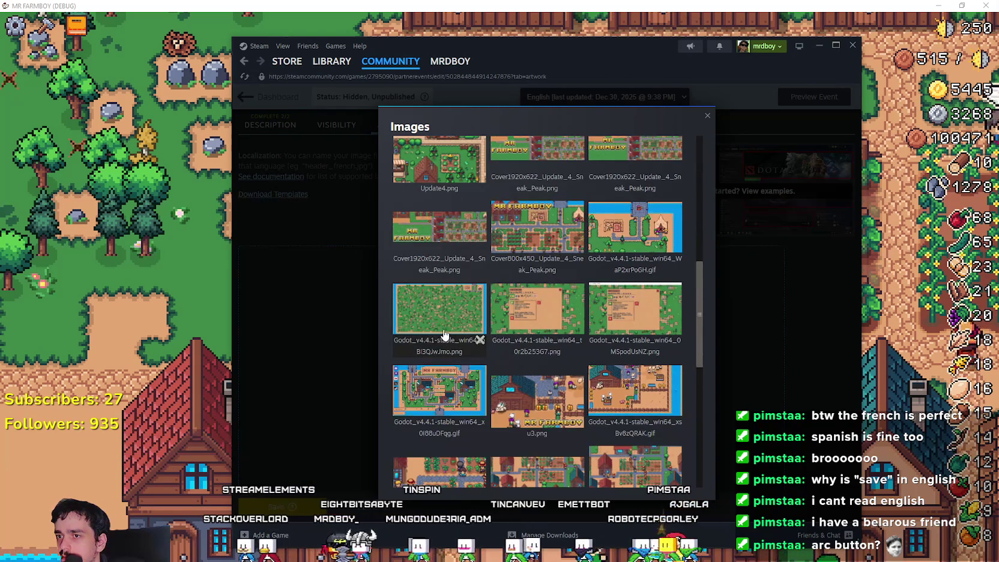
{"action": "scroll", "coordinate": [444, 334], "scroll_direction": "down", "scroll_amount": 8}
{"action": "scroll", "coordinate": [571, 369], "scroll_direction": "down", "scroll_amount": 2}
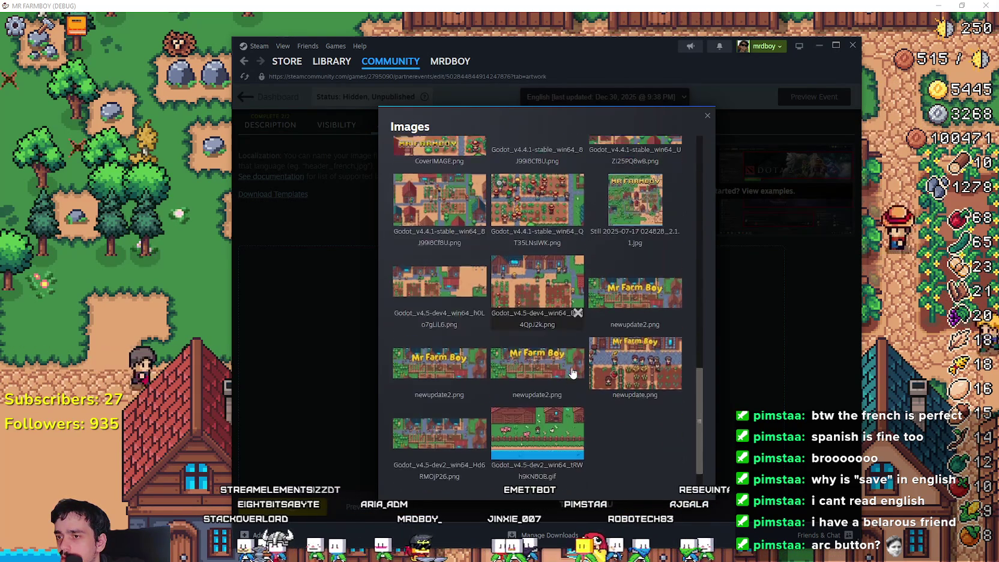
{"action": "scroll", "coordinate": [572, 373], "scroll_direction": "up", "scroll_amount": 3}
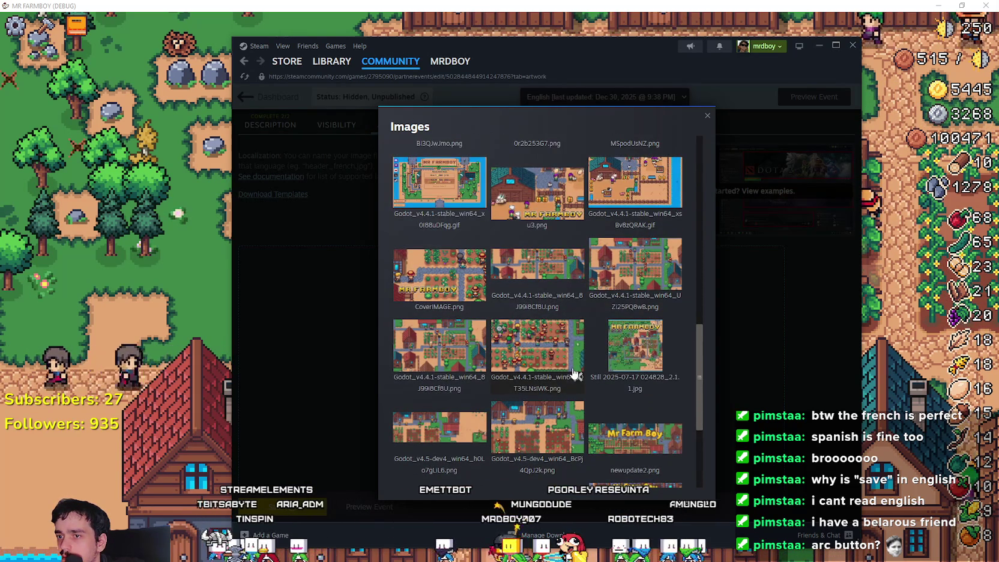
{"action": "scroll", "coordinate": [570, 369], "scroll_direction": "up", "scroll_amount": 4}
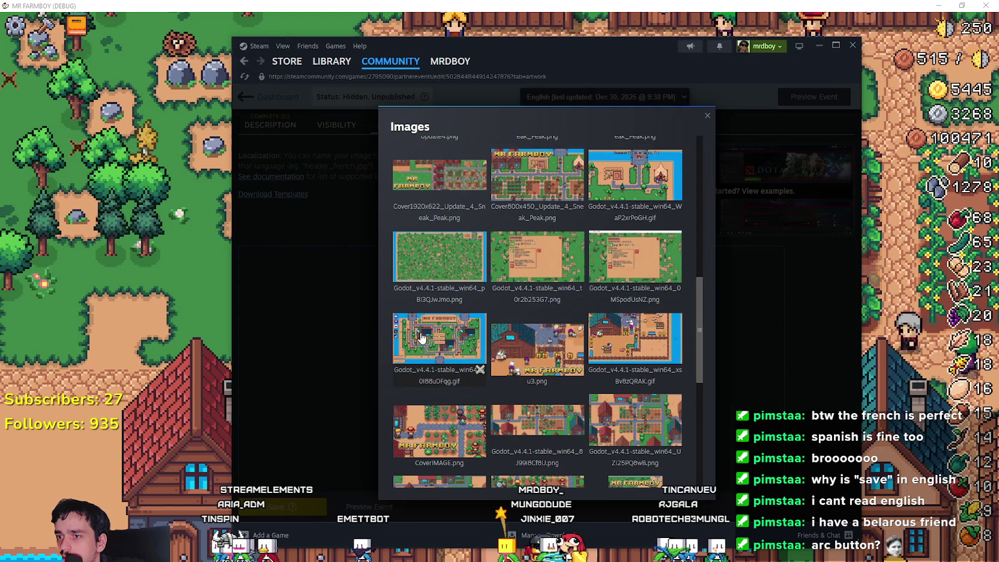
{"action": "scroll", "coordinate": [565, 348], "scroll_direction": "up", "scroll_amount": 6}
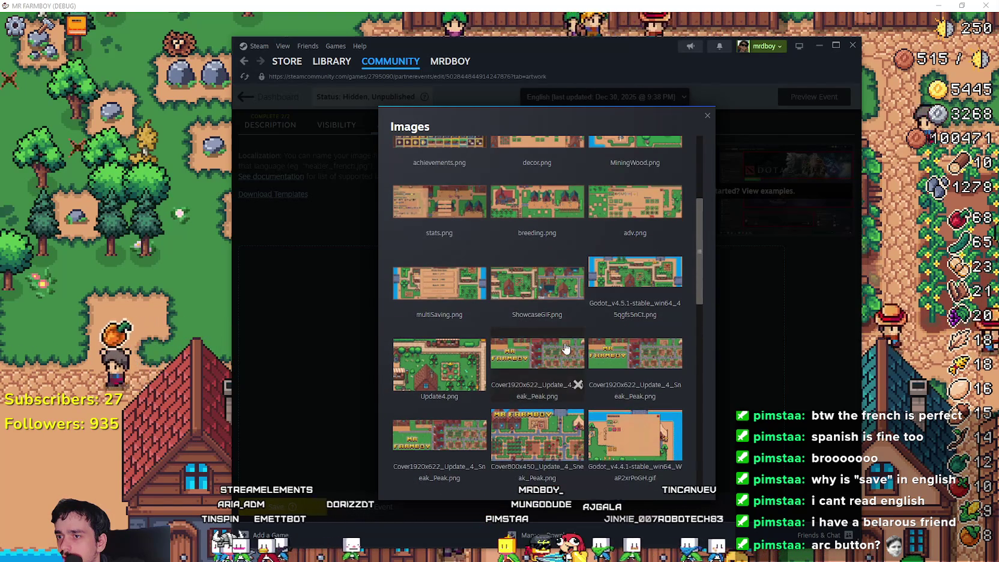
{"action": "scroll", "coordinate": [669, 438], "scroll_direction": "up", "scroll_amount": 3}
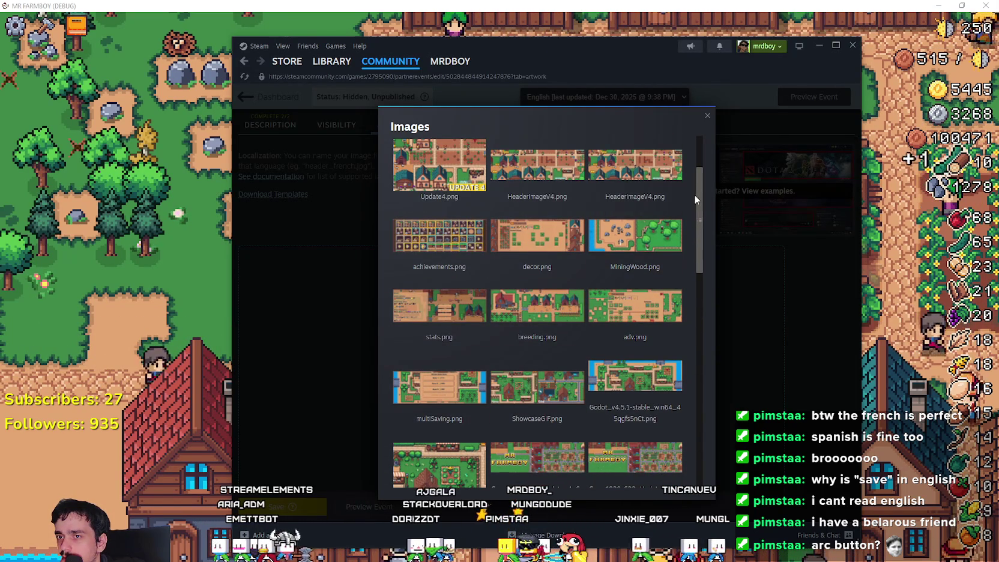
{"action": "scroll", "coordinate": [696, 192], "scroll_direction": "up", "scroll_amount": 2}
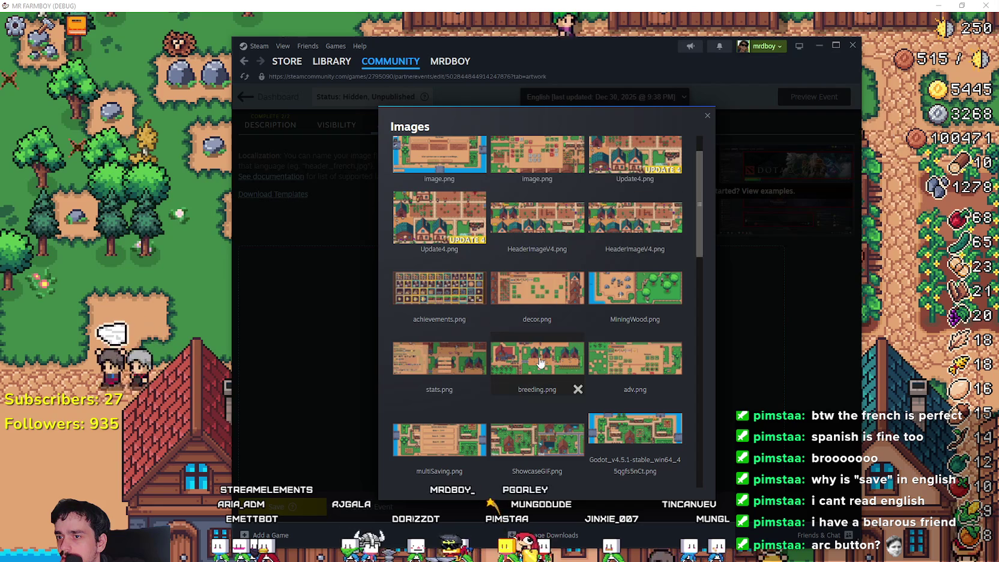
{"action": "left_click", "coordinate": [532, 360]}
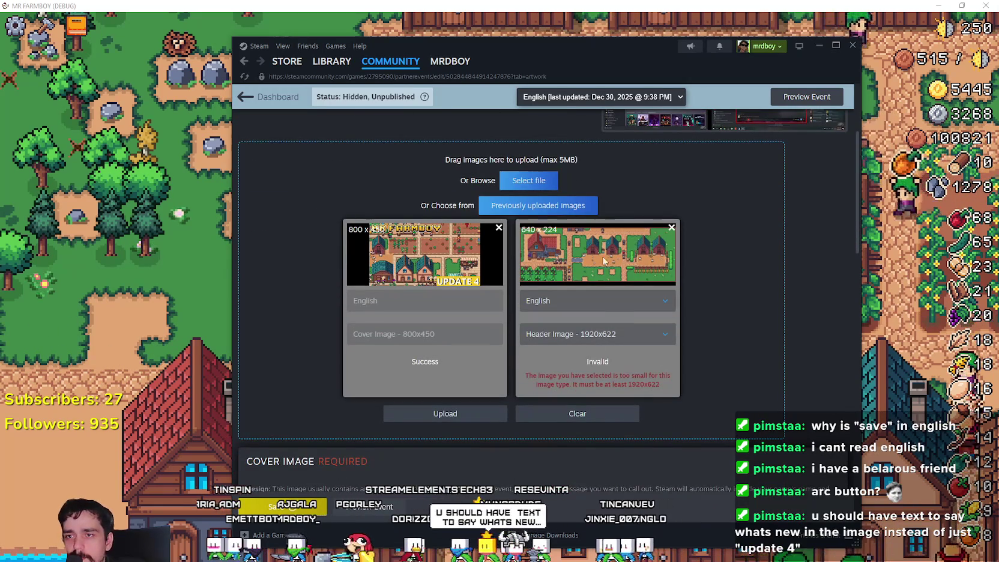
Step: Replace the 640x224 header with the previously uploaded 1920x622 HeaderImageV4.png and upload it
{"action": "left_click", "coordinate": [671, 227]}
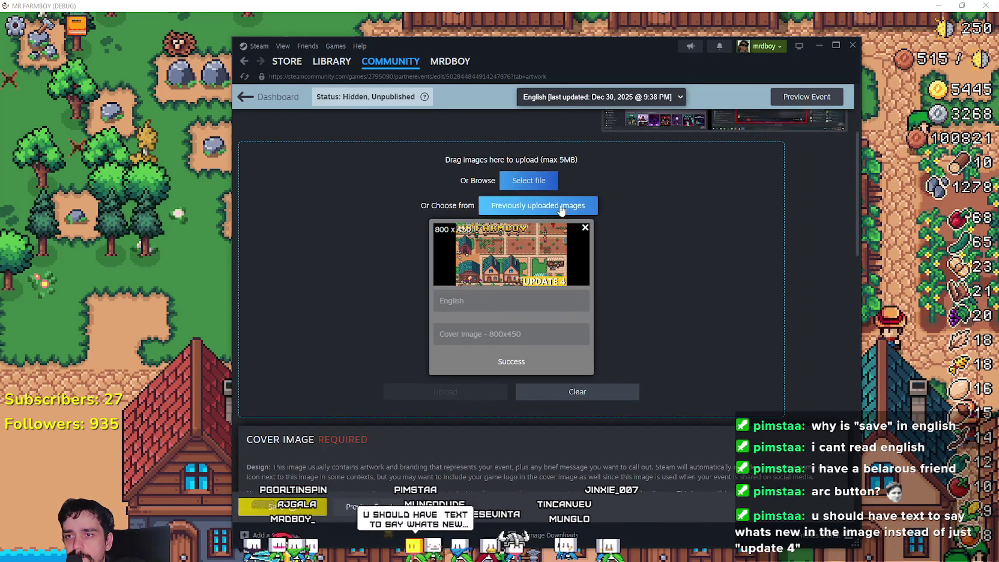
{"action": "left_click", "coordinate": [538, 205]}
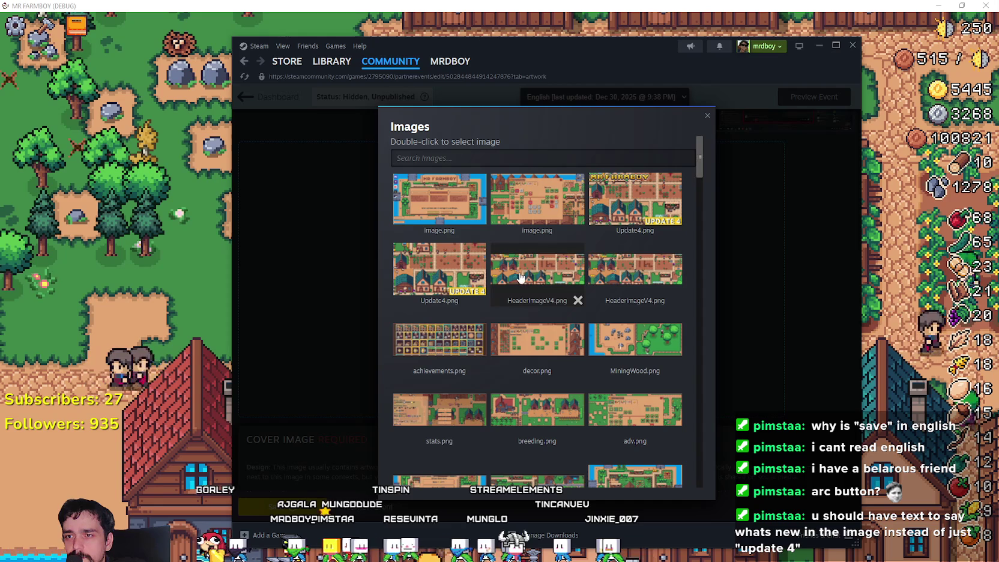
{"action": "double_click", "coordinate": [575, 297]}
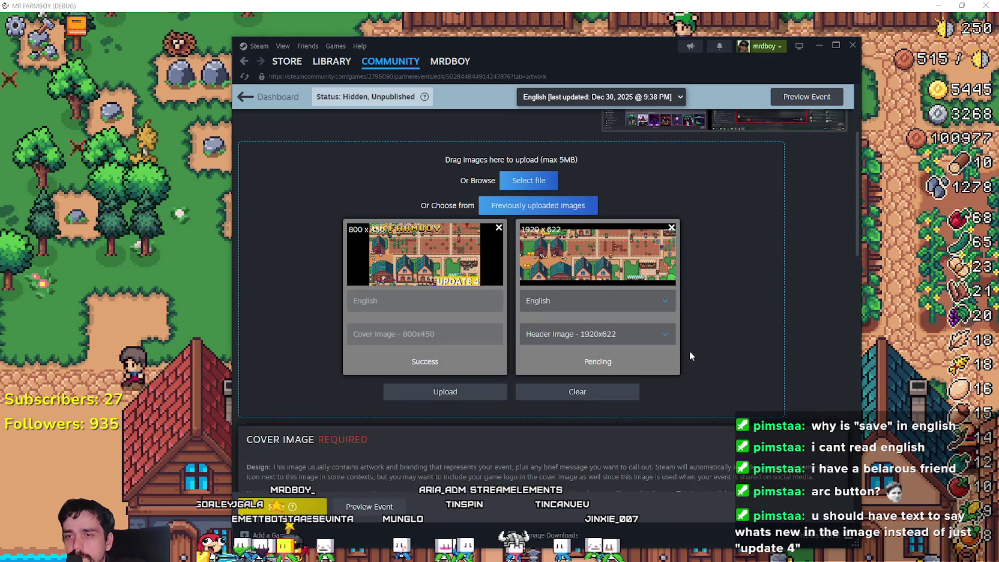
{"action": "left_click", "coordinate": [491, 391]}
{"action": "scroll", "coordinate": [653, 388], "scroll_direction": "down", "scroll_amount": 8}
{"action": "scroll", "coordinate": [655, 384], "scroll_direction": "down", "scroll_amount": 10}
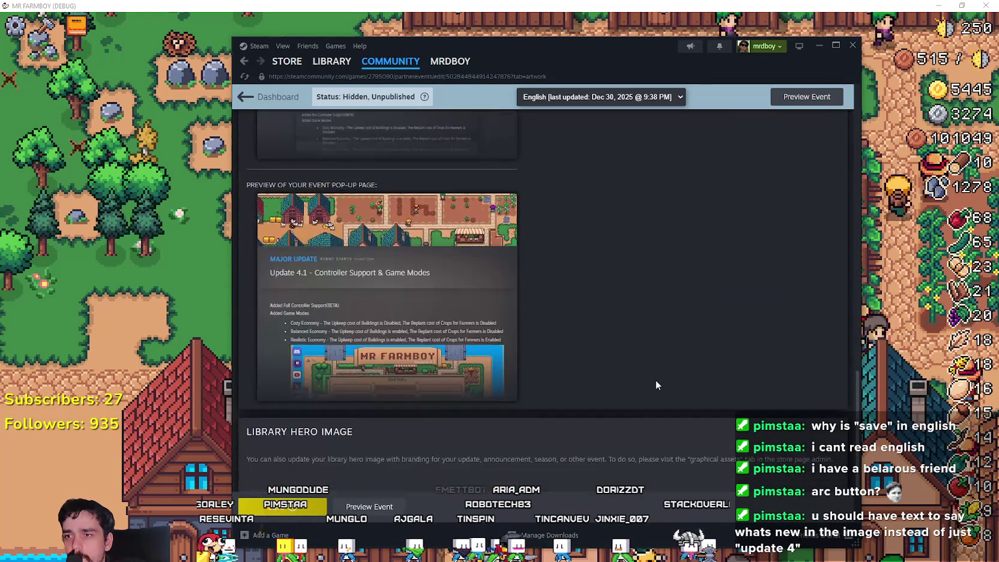
Step: Save the new header artwork, scroll through the event preview page, then return to editing
{"action": "scroll", "coordinate": [656, 384], "scroll_direction": "down", "scroll_amount": 2}
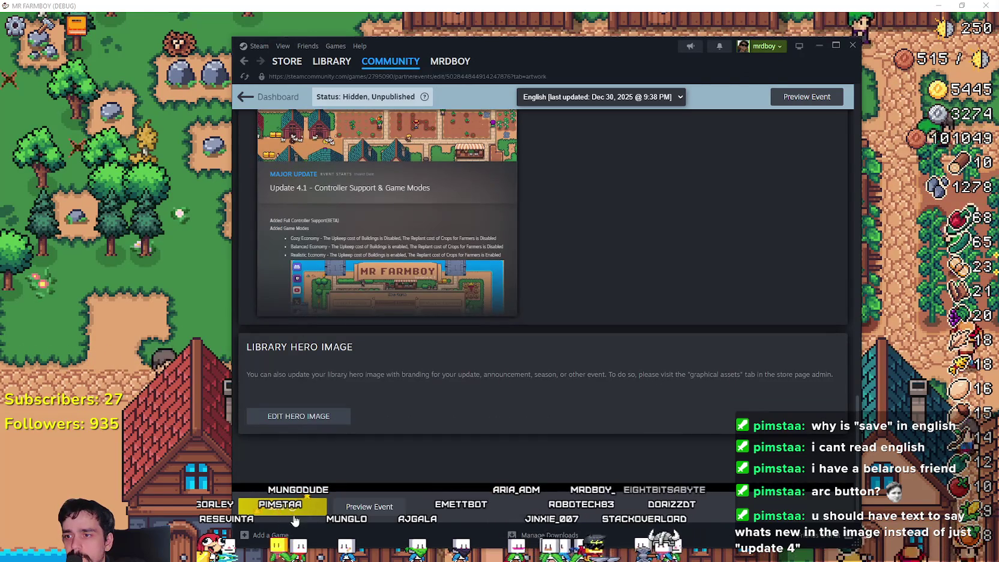
{"action": "left_click", "coordinate": [293, 515]}
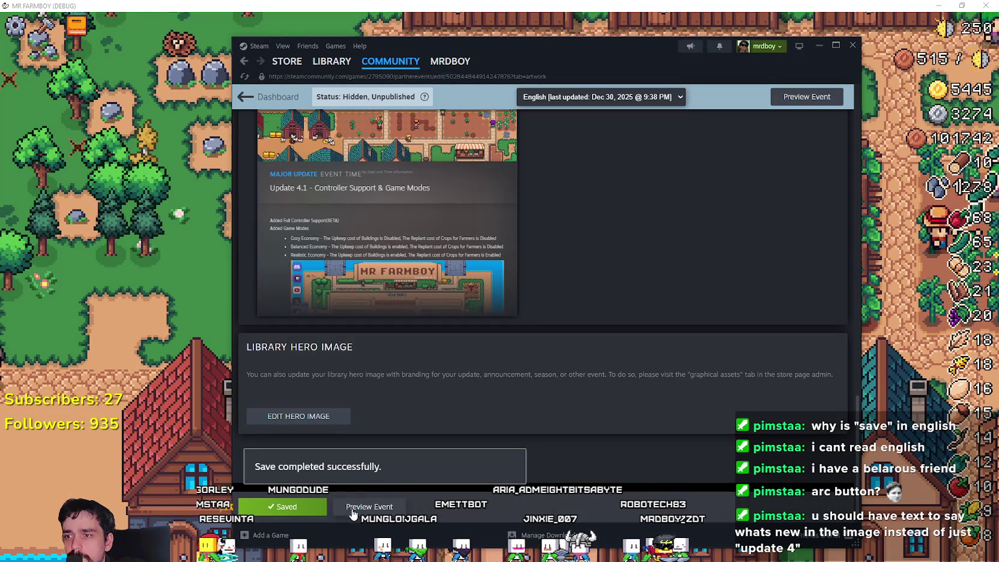
{"action": "left_click", "coordinate": [339, 513]}
{"action": "scroll", "coordinate": [523, 349], "scroll_direction": "down", "scroll_amount": 7}
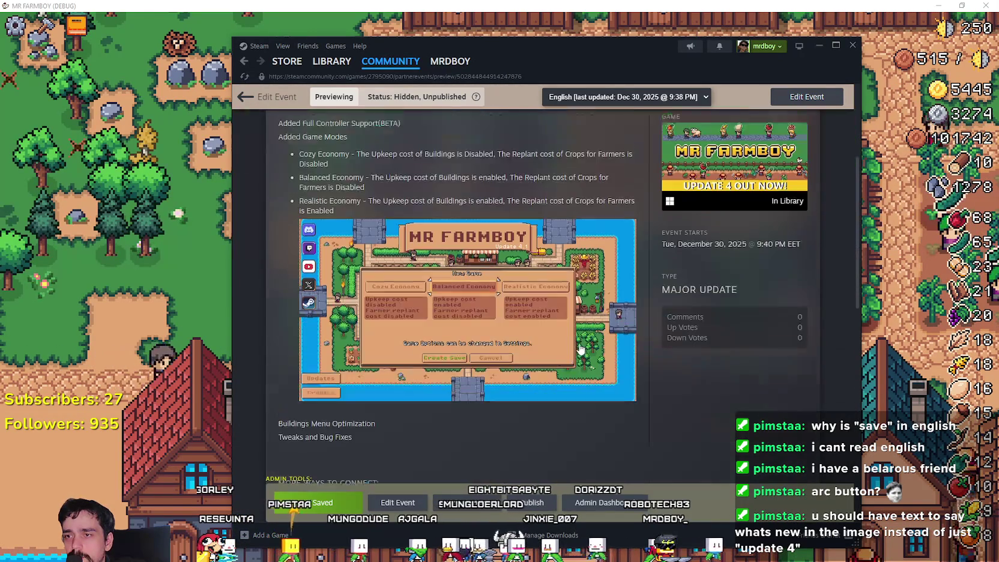
{"action": "scroll", "coordinate": [523, 349], "scroll_direction": "down", "scroll_amount": 3}
{"action": "scroll", "coordinate": [552, 390], "scroll_direction": "up", "scroll_amount": 10}
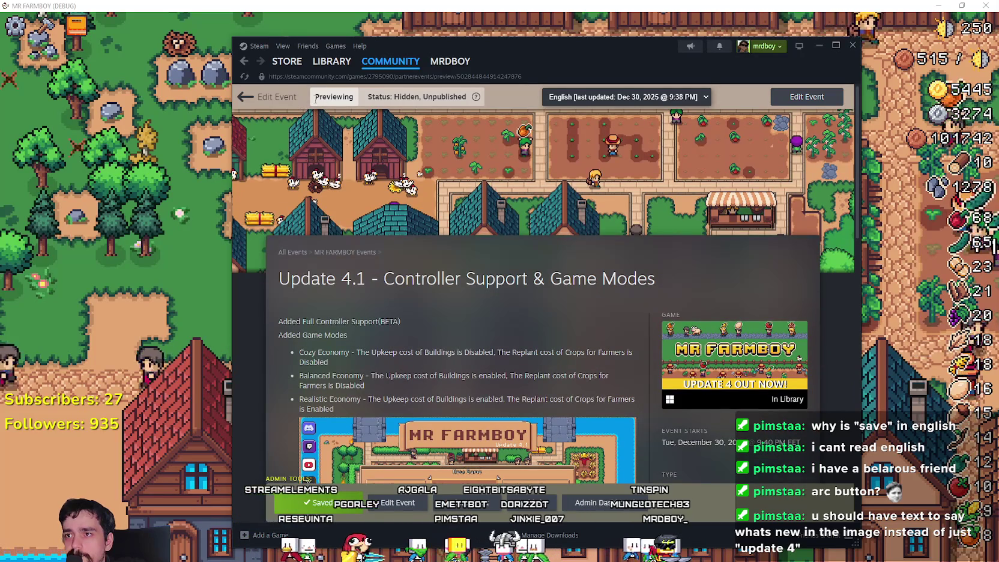
{"action": "left_click", "coordinate": [271, 97]}
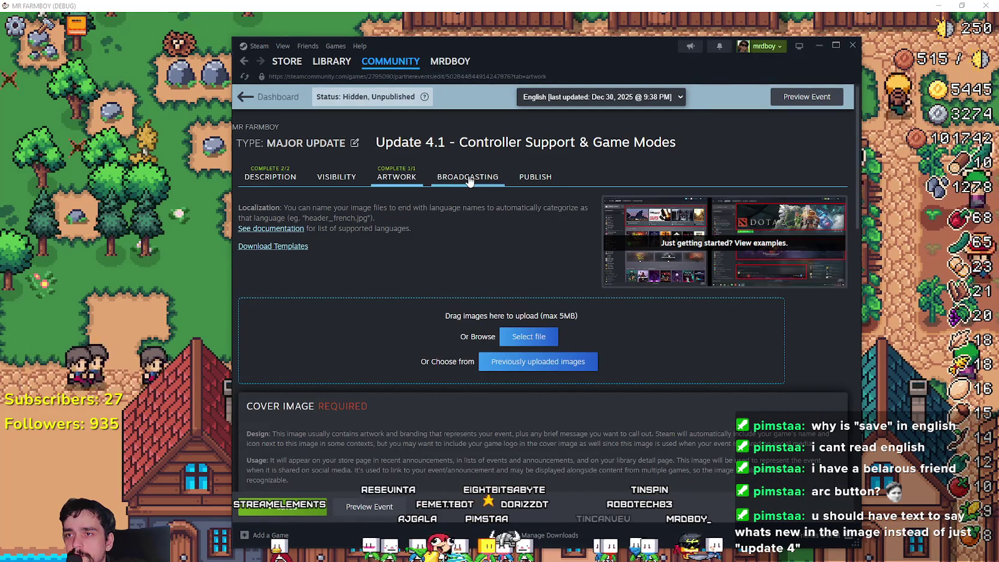
Step: Switch to the Description section and review the Update 4.1 title, summary and game-modes screenshot
{"action": "left_click", "coordinate": [270, 176]}
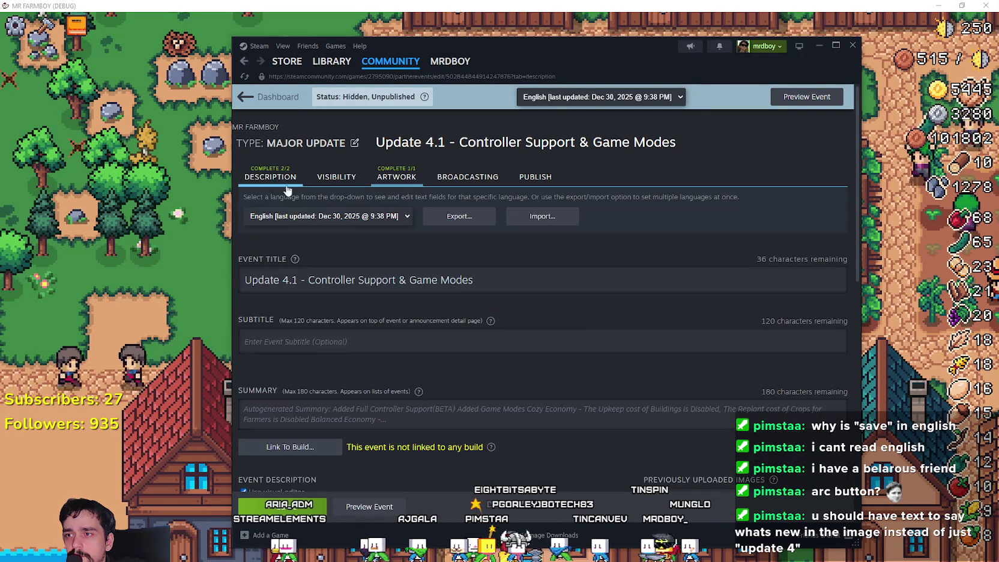
{"action": "scroll", "coordinate": [519, 383], "scroll_direction": "down", "scroll_amount": 3}
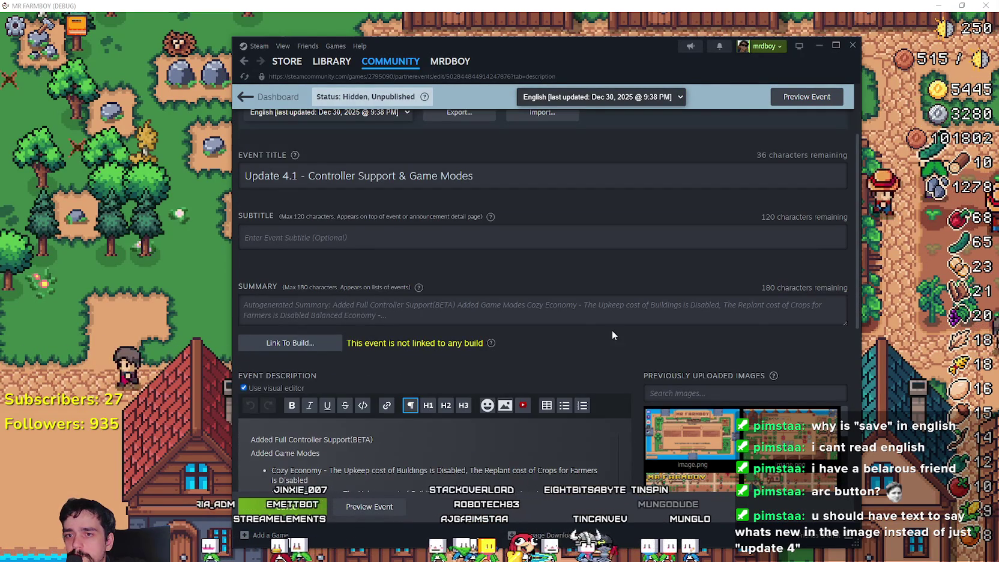
{"action": "scroll", "coordinate": [601, 300], "scroll_direction": "up", "scroll_amount": 2}
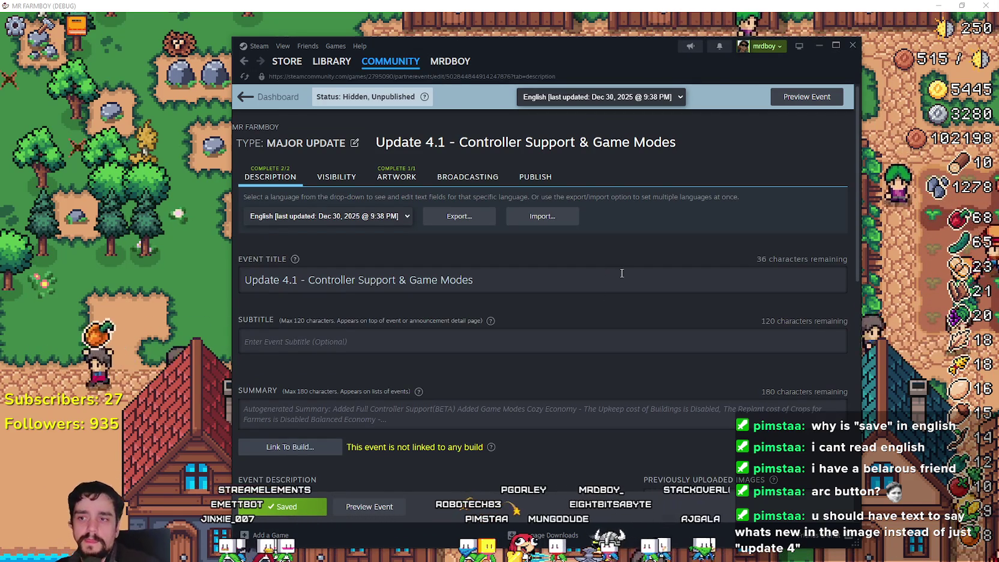
{"action": "scroll", "coordinate": [613, 309], "scroll_direction": "down", "scroll_amount": 5}
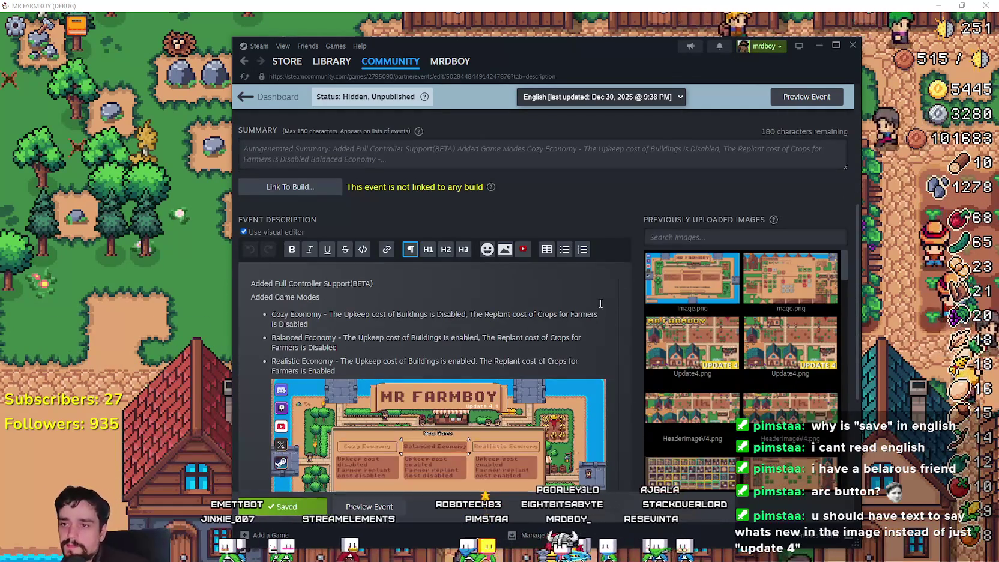
{"action": "scroll", "coordinate": [600, 305], "scroll_direction": "down", "scroll_amount": 3}
{"action": "scroll", "coordinate": [598, 307], "scroll_direction": "up", "scroll_amount": 8}
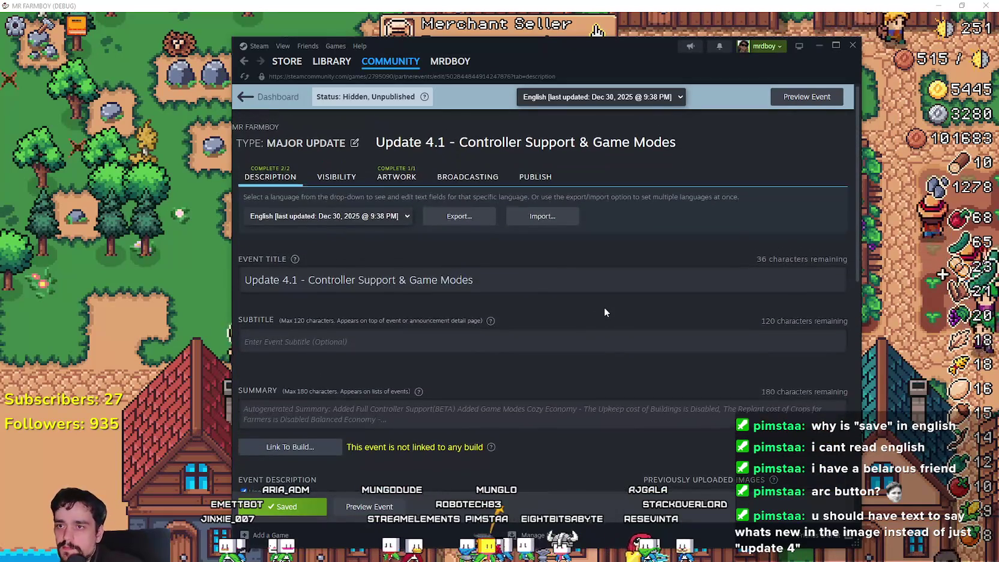
{"action": "scroll", "coordinate": [603, 305], "scroll_direction": "down", "scroll_amount": 10}
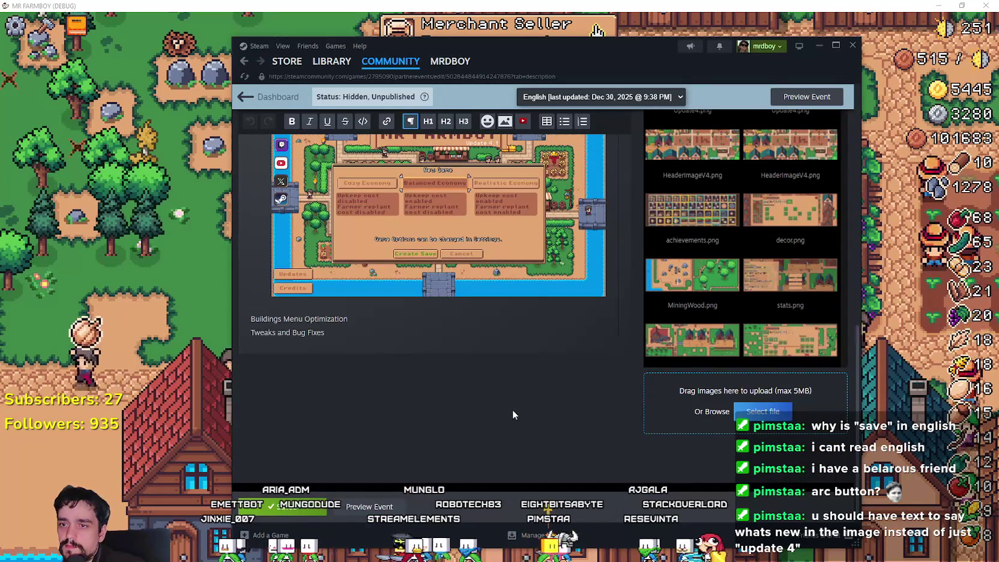
{"action": "scroll", "coordinate": [560, 434], "scroll_direction": "up", "scroll_amount": 2}
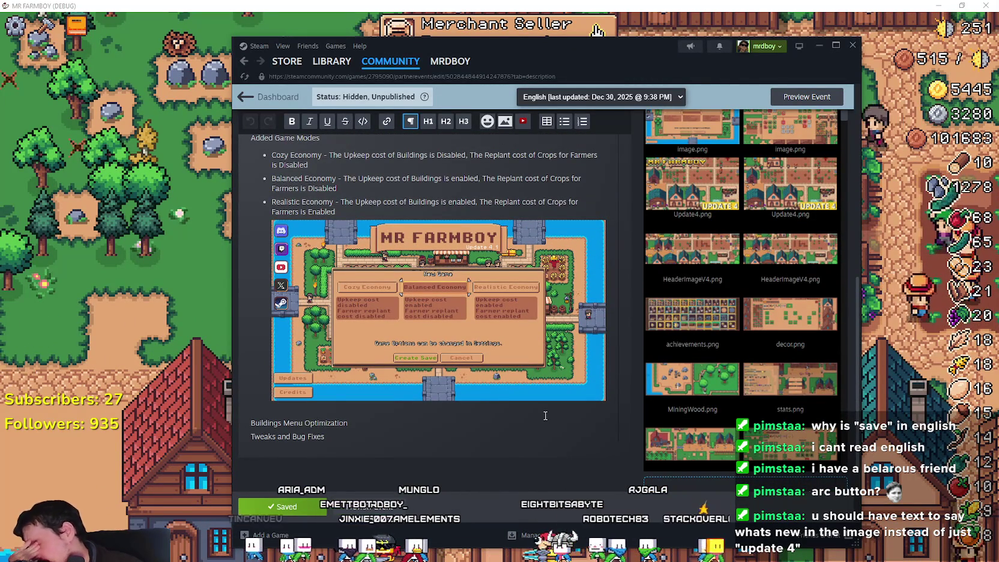
{"action": "scroll", "coordinate": [540, 414], "scroll_direction": "up", "scroll_amount": 1}
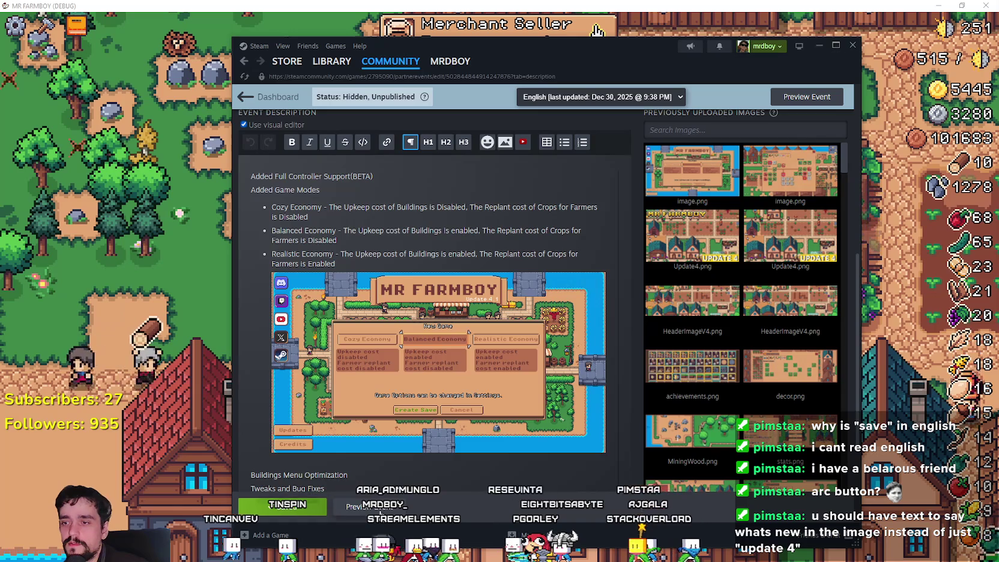
Step: Open the event preview again and scroll through it, briefly highlighting part of the title
{"action": "left_click", "coordinate": [379, 509]}
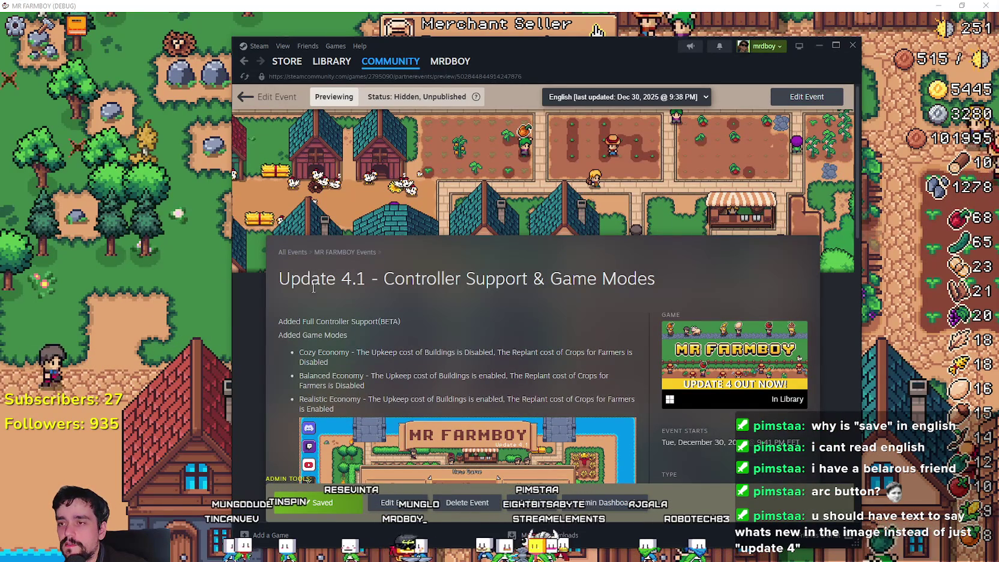
{"action": "left_click_drag", "start_coordinate": [384, 279], "coordinate": [633, 286]}
{"action": "left_click", "coordinate": [582, 289]}
{"action": "scroll", "coordinate": [582, 289], "scroll_direction": "down", "scroll_amount": 8}
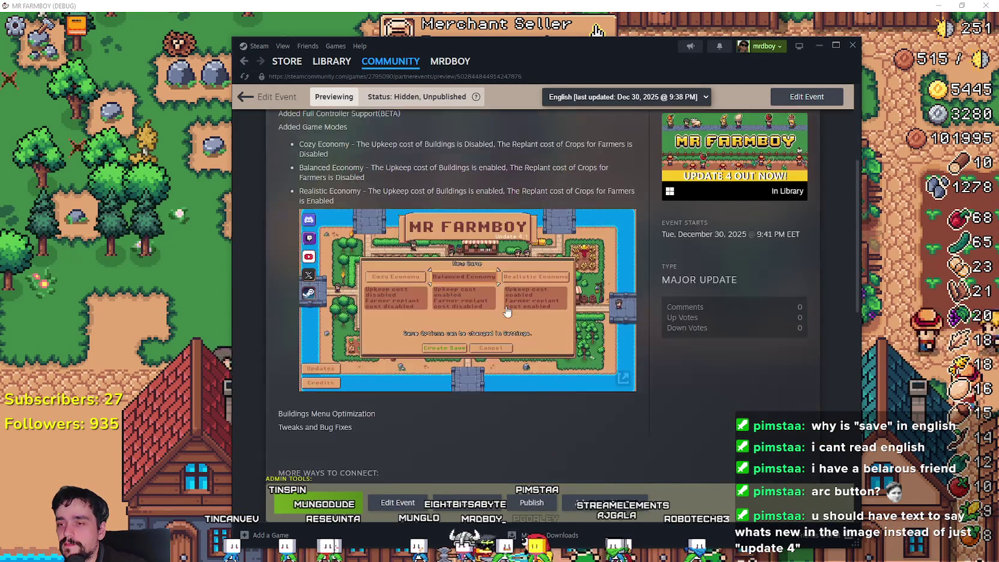
{"action": "scroll", "coordinate": [541, 362], "scroll_direction": "down", "scroll_amount": 2}
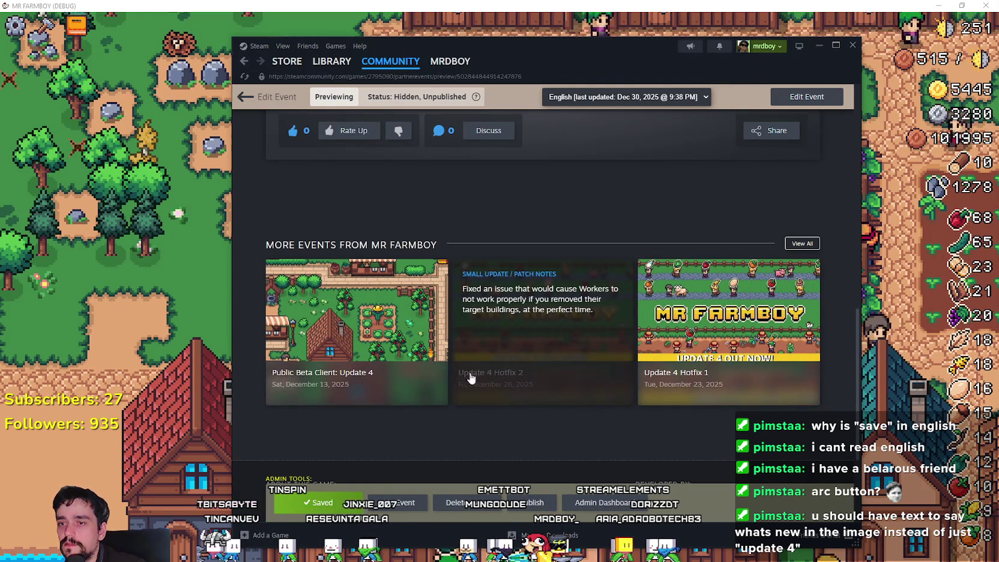
{"action": "scroll", "coordinate": [378, 401], "scroll_direction": "up", "scroll_amount": 6}
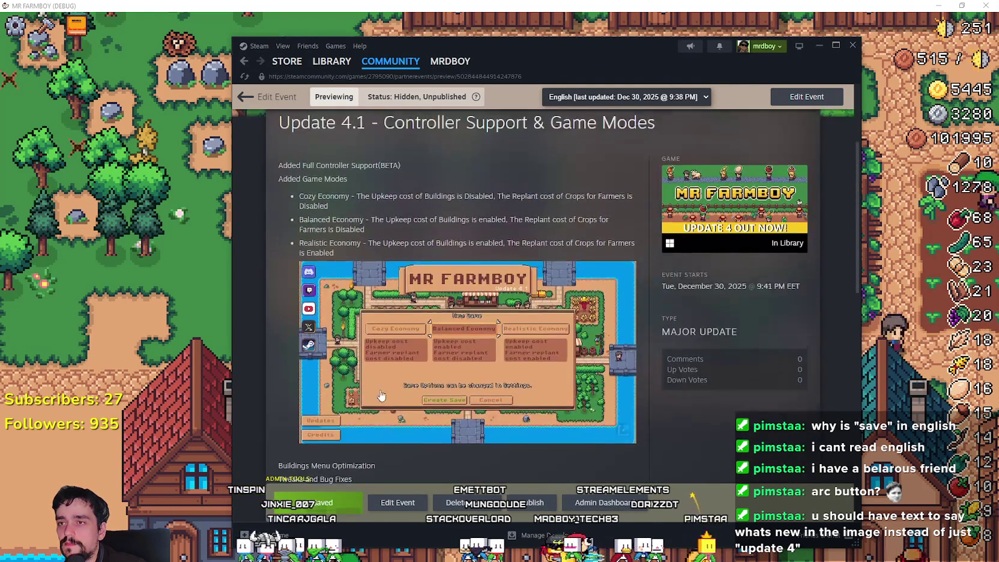
{"action": "scroll", "coordinate": [382, 390], "scroll_direction": "up", "scroll_amount": 3}
Step: Select the whole event title in the preview, then bring the MR FARMBOY game window forward
{"action": "left_click_drag", "start_coordinate": [278, 280], "coordinate": [664, 279]}
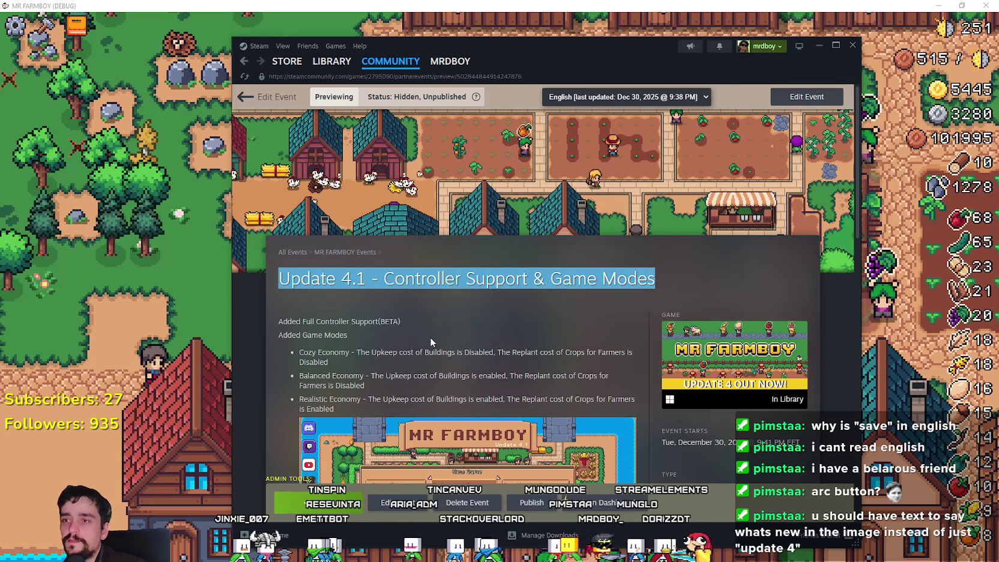
{"action": "scroll", "coordinate": [556, 357], "scroll_direction": "down", "scroll_amount": 8}
{"action": "scroll", "coordinate": [555, 357], "scroll_direction": "down", "scroll_amount": 4}
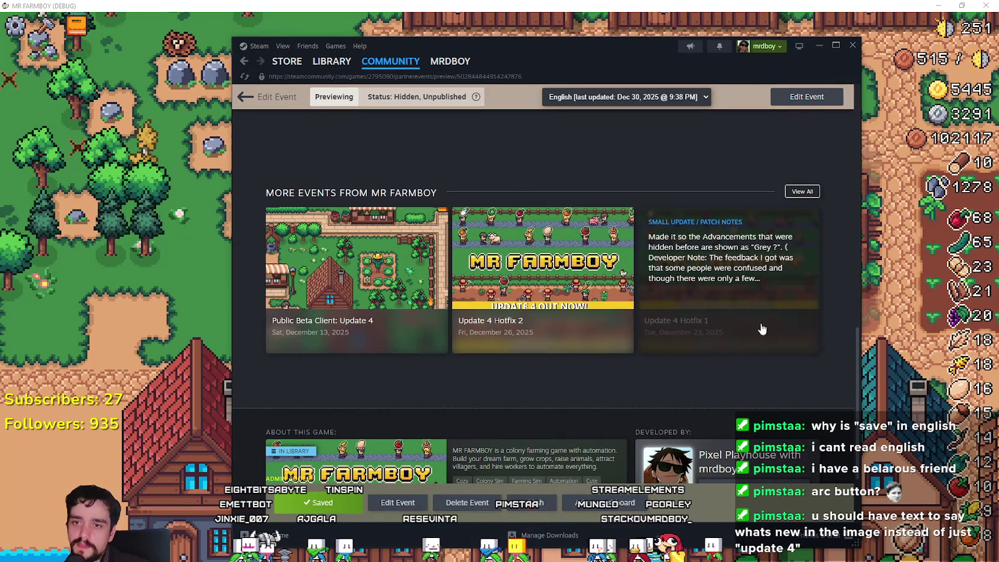
{"action": "scroll", "coordinate": [545, 366], "scroll_direction": "down", "scroll_amount": 2}
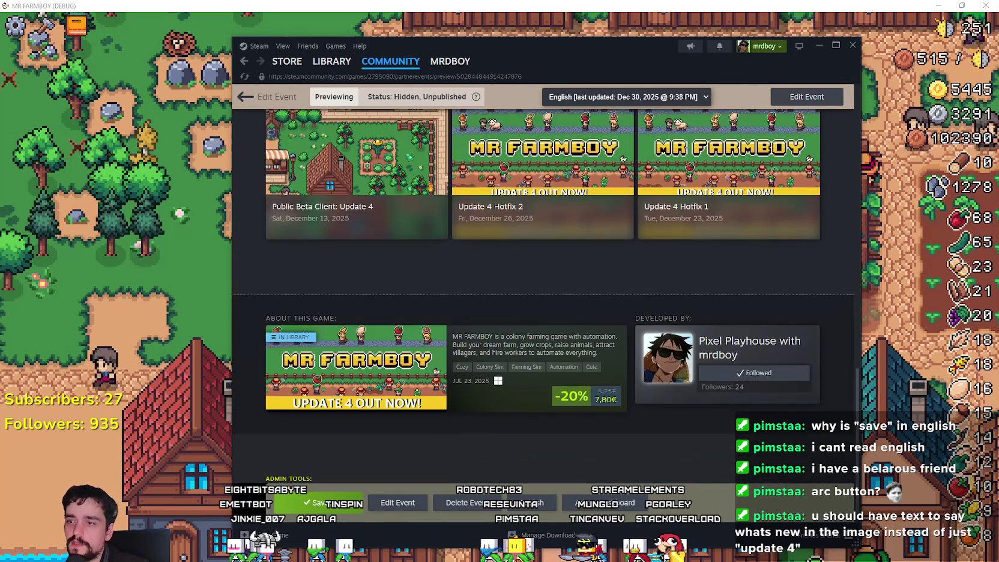
{"action": "scroll", "coordinate": [484, 452], "scroll_direction": "up", "scroll_amount": 14}
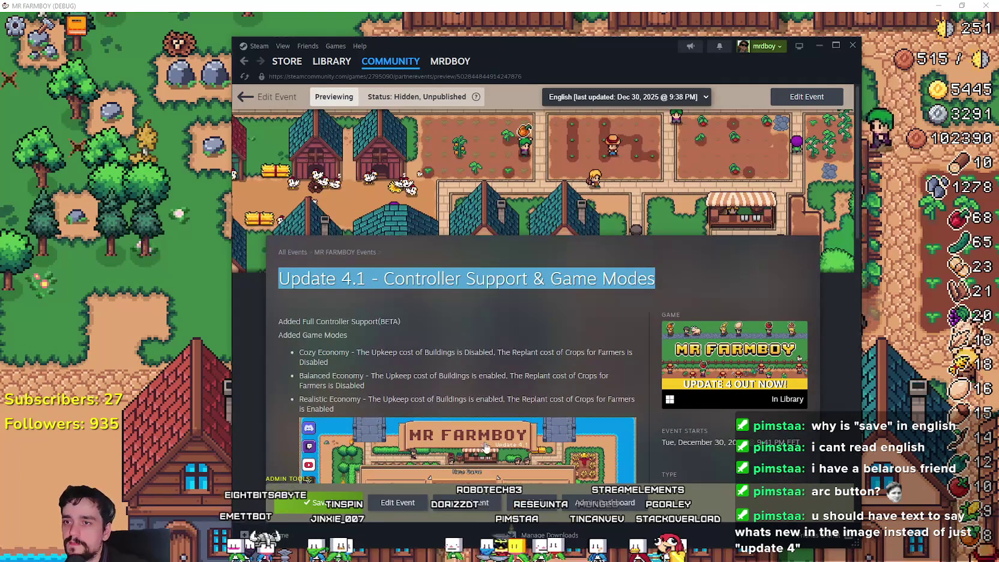
{"action": "left_click", "coordinate": [684, 288]}
{"action": "triple_click", "coordinate": [663, 271]}
{"action": "left_click", "coordinate": [468, 308]}
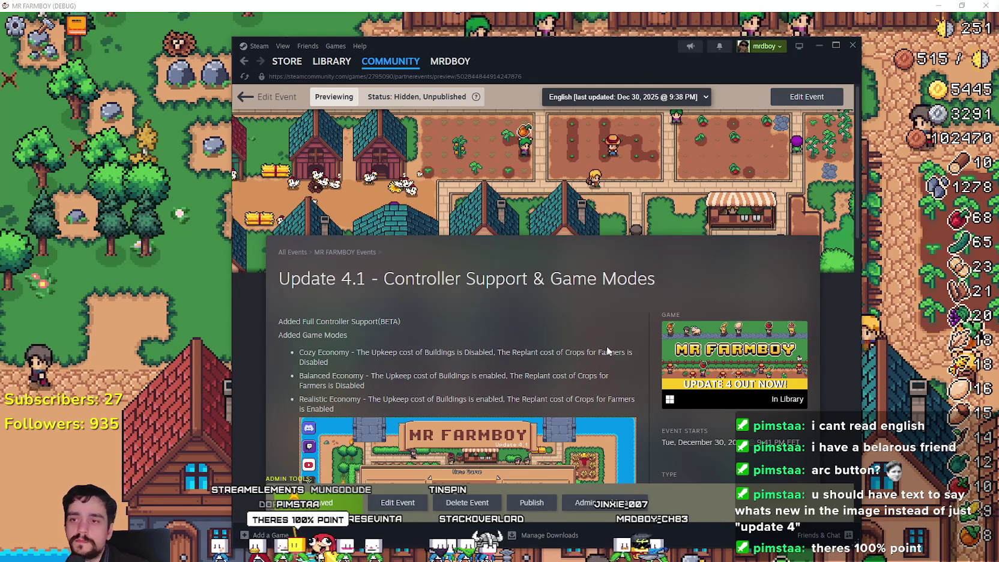
{"action": "scroll", "coordinate": [594, 336], "scroll_direction": "down", "scroll_amount": 1}
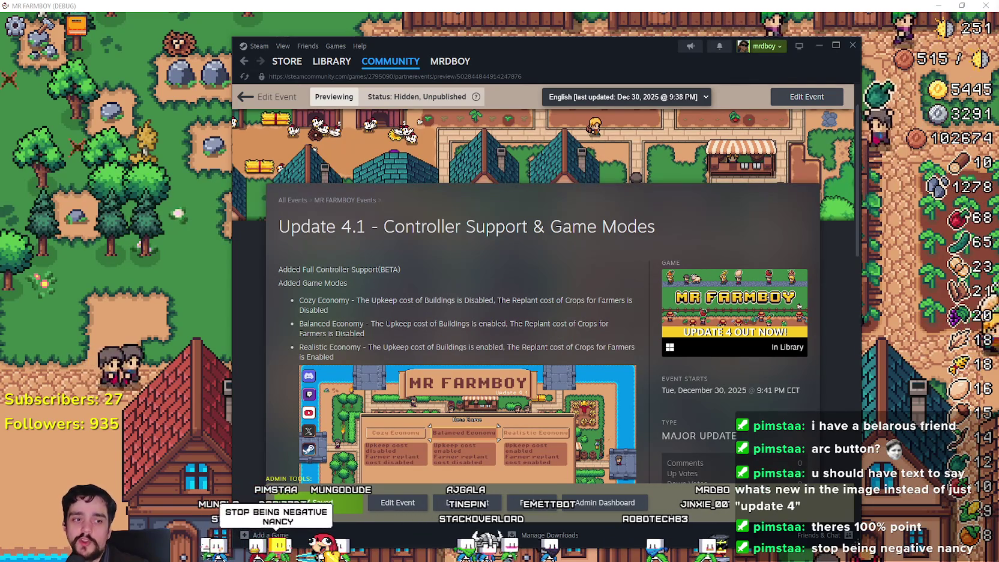
{"action": "left_click", "coordinate": [698, 5]}
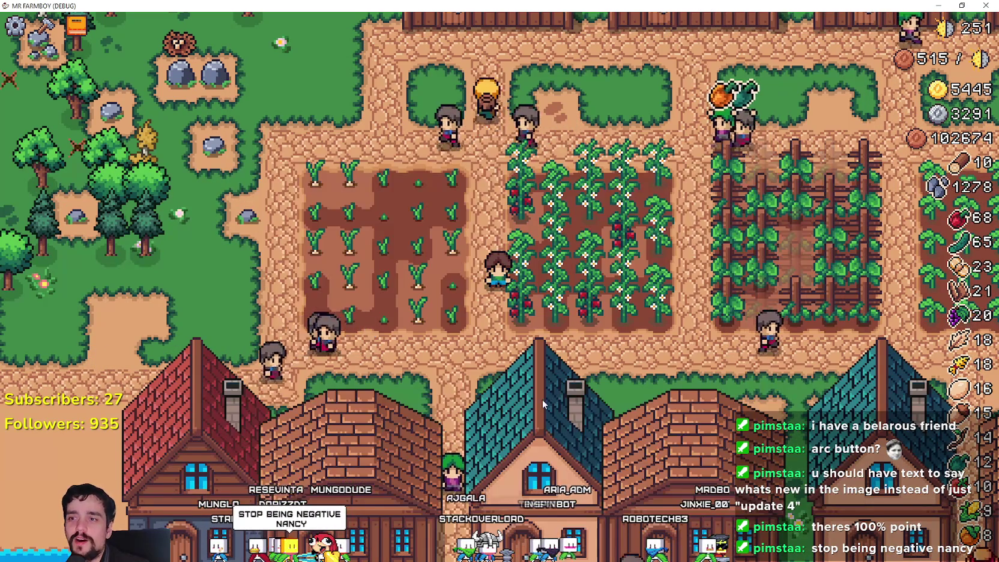
Step: In MR FARMBOY, view the tech tree advancements, pause and resume the game, then return to Steam
{"action": "key", "text": "Tab"}
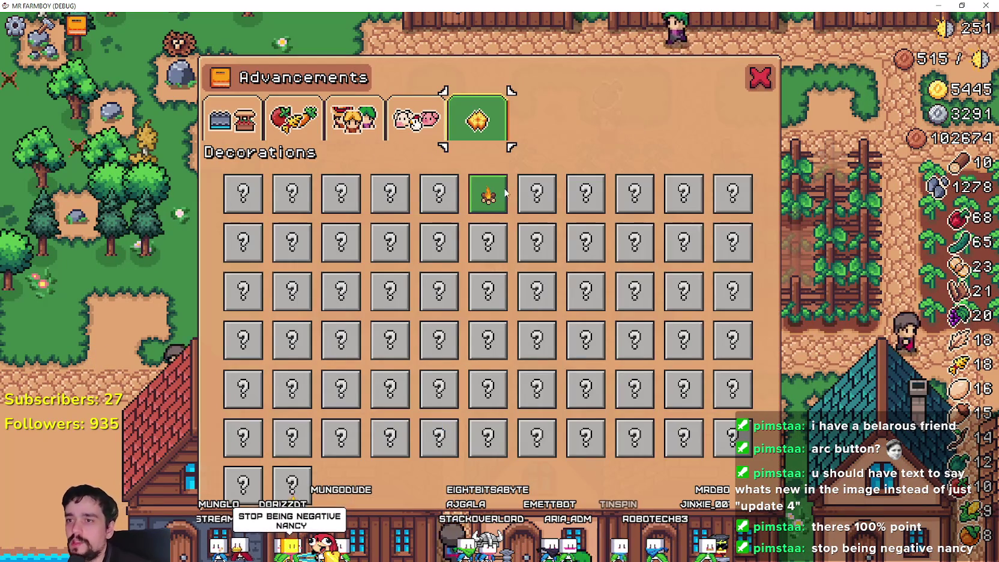
{"action": "left_click", "coordinate": [226, 137]}
{"action": "key", "text": "Escape"}
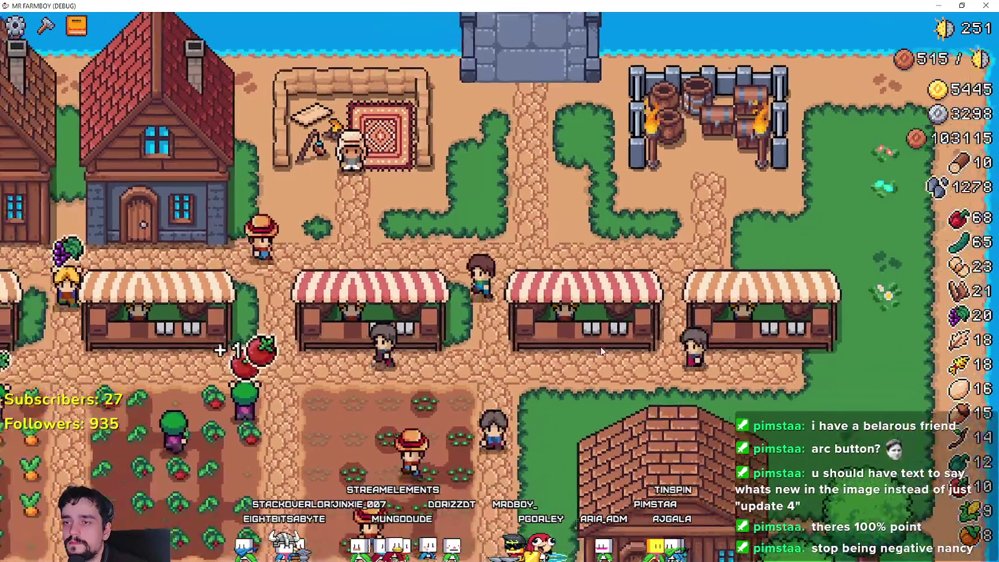
{"action": "key", "text": "Escape"}
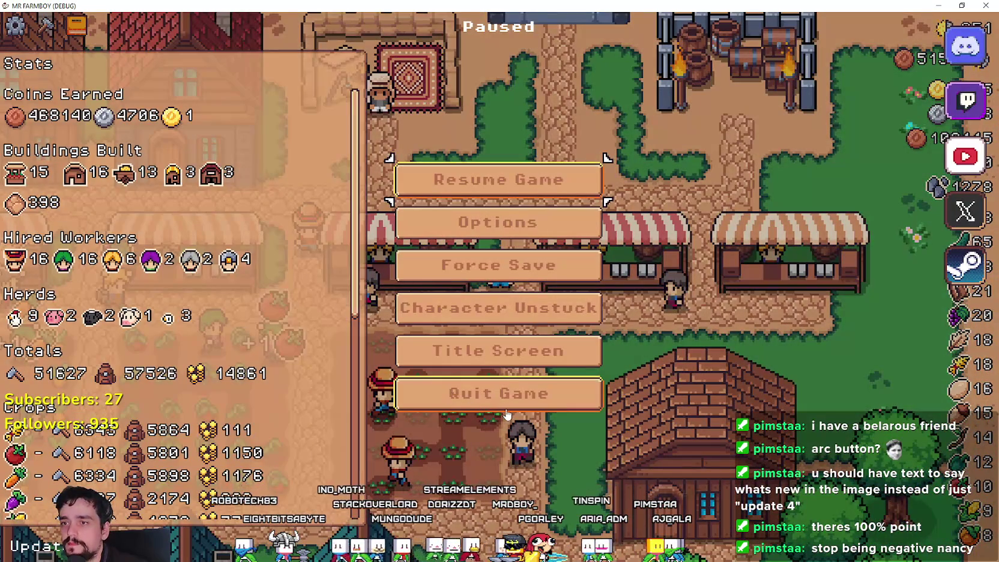
{"action": "key", "text": "Escape"}
{"action": "key", "text": "alt+Tab"}
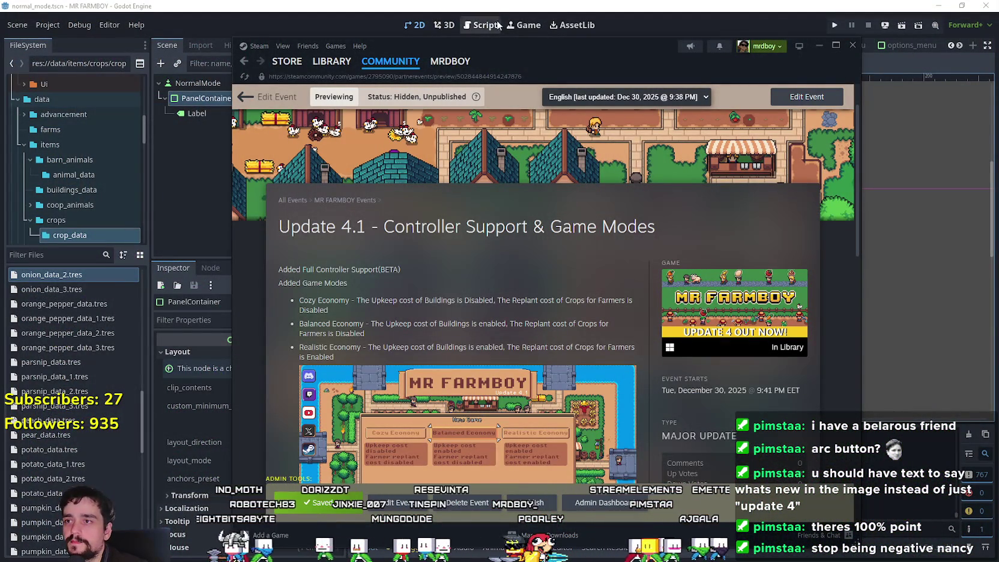
Step: Bring the Godot editor forward and open Project > Export to show the export presets
{"action": "left_click", "coordinate": [491, 10]}
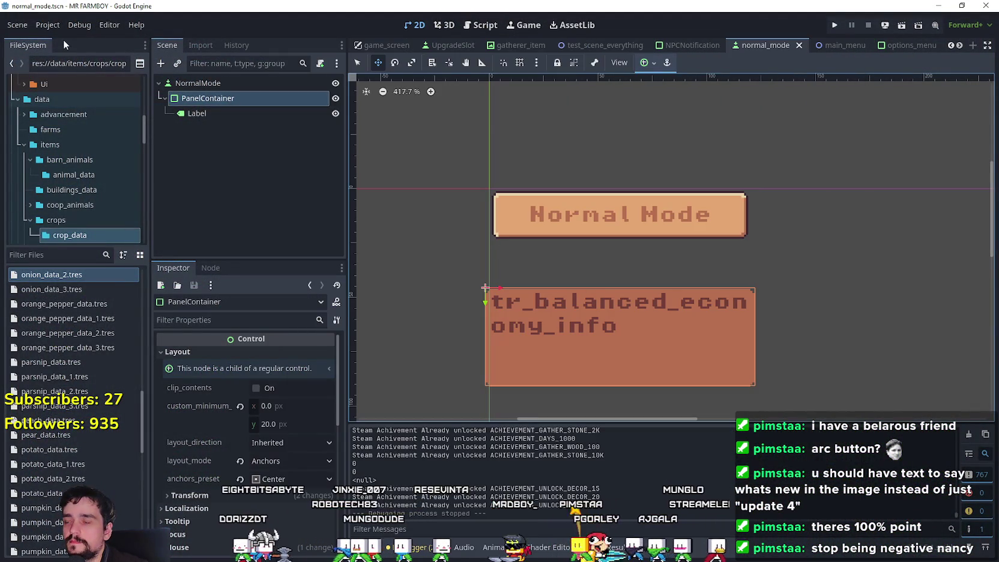
{"action": "left_click", "coordinate": [43, 28]}
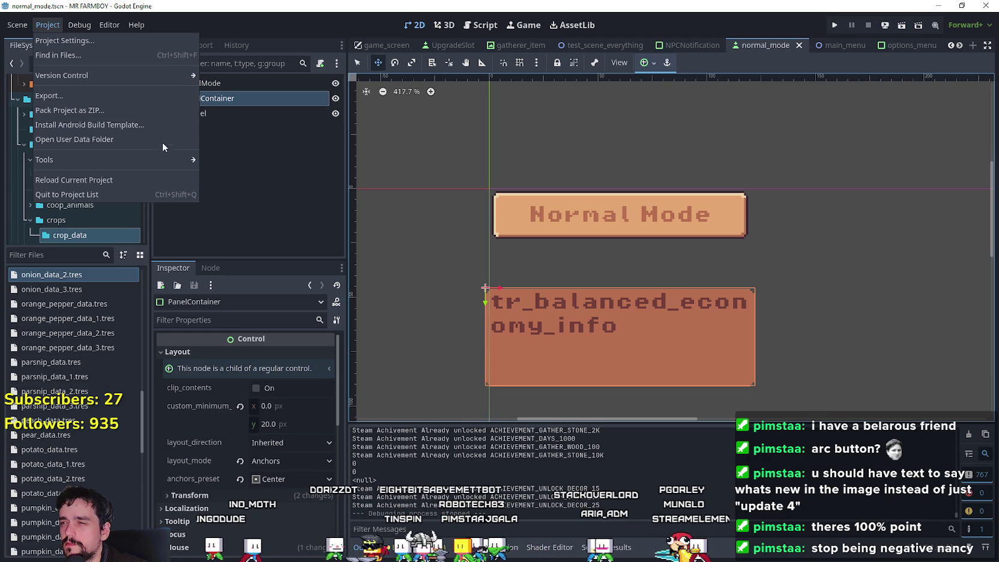
{"action": "left_click", "coordinate": [140, 97]}
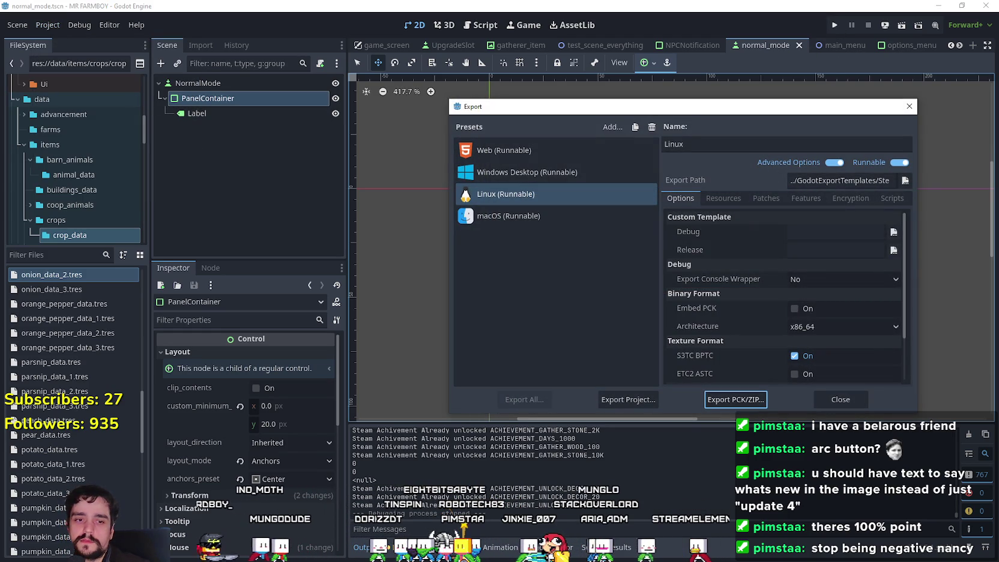
Step: Select the seven NewExport build files and NewExport.zip in File Explorer, then close Godot's Export dialog
{"action": "key", "text": "alt+Tab"}
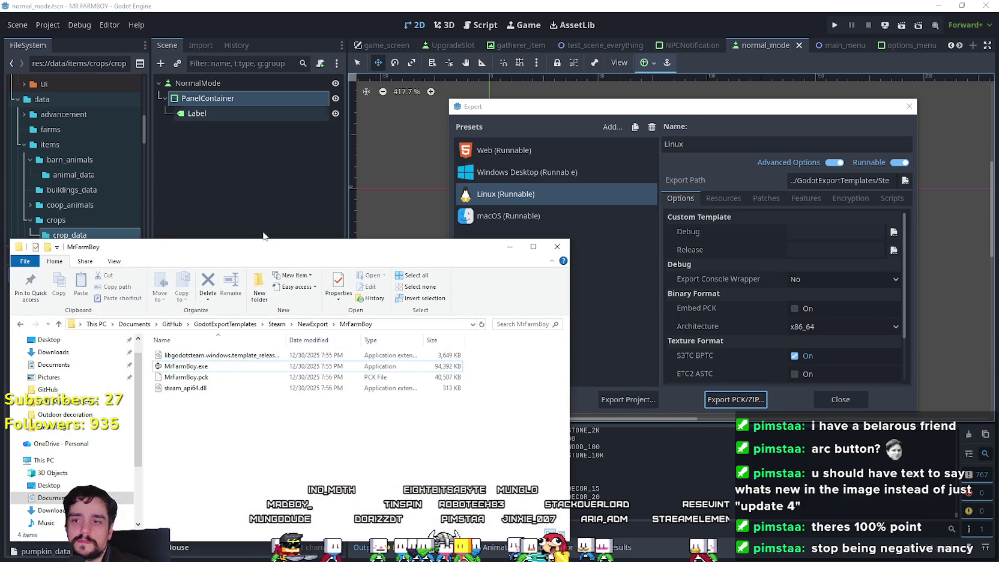
{"action": "left_click_drag", "start_coordinate": [435, 446], "coordinate": [401, 412]}
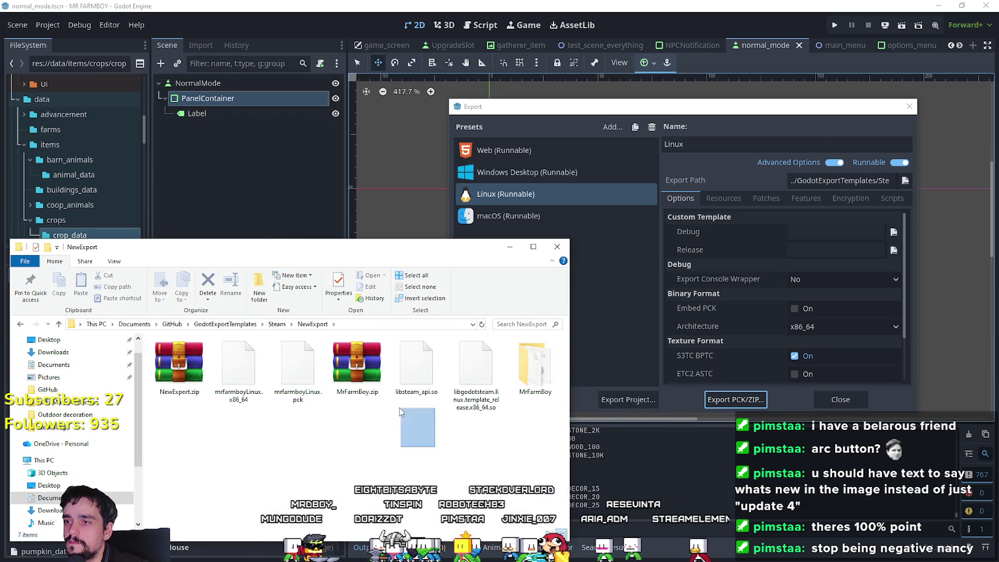
{"action": "mouse_move", "coordinate": [538, 448]}
{"action": "left_mouse_down"}
{"action": "mouse_move", "coordinate": [271, 357]}
{"action": "mouse_move", "coordinate": [196, 360]}
{"action": "left_mouse_up"}
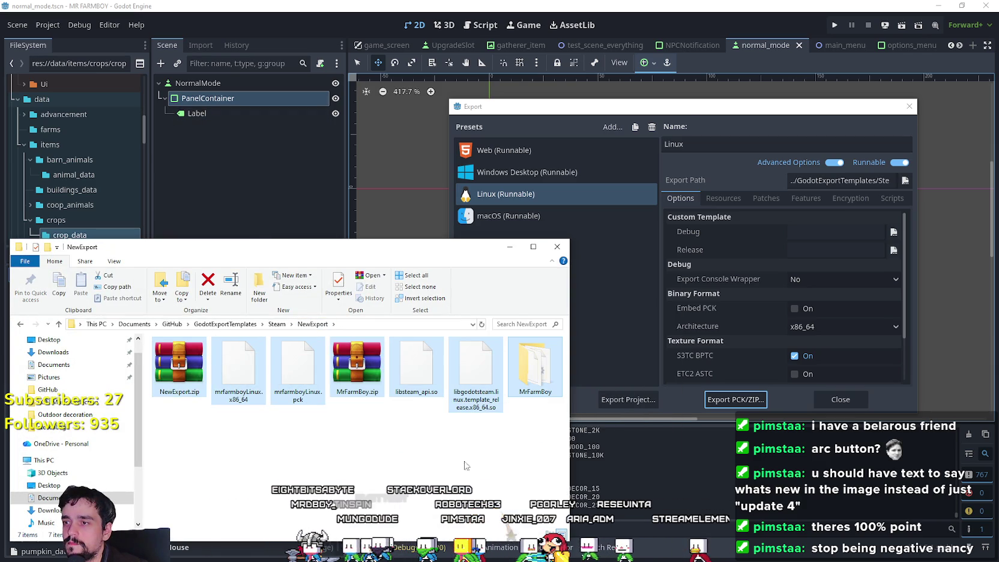
{"action": "right_click", "coordinate": [504, 387]}
{"action": "key", "text": "Escape"}
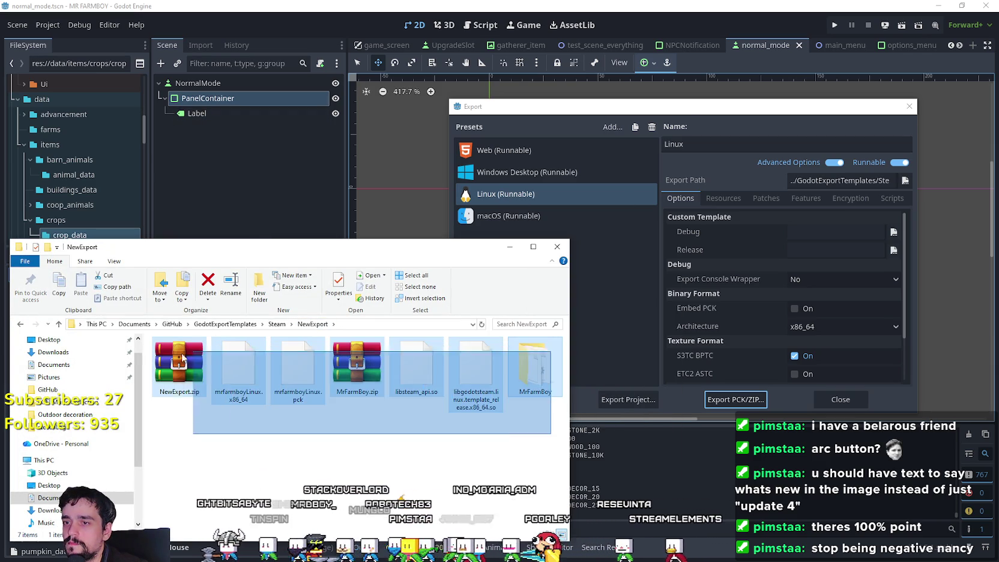
{"action": "right_click", "coordinate": [173, 370]}
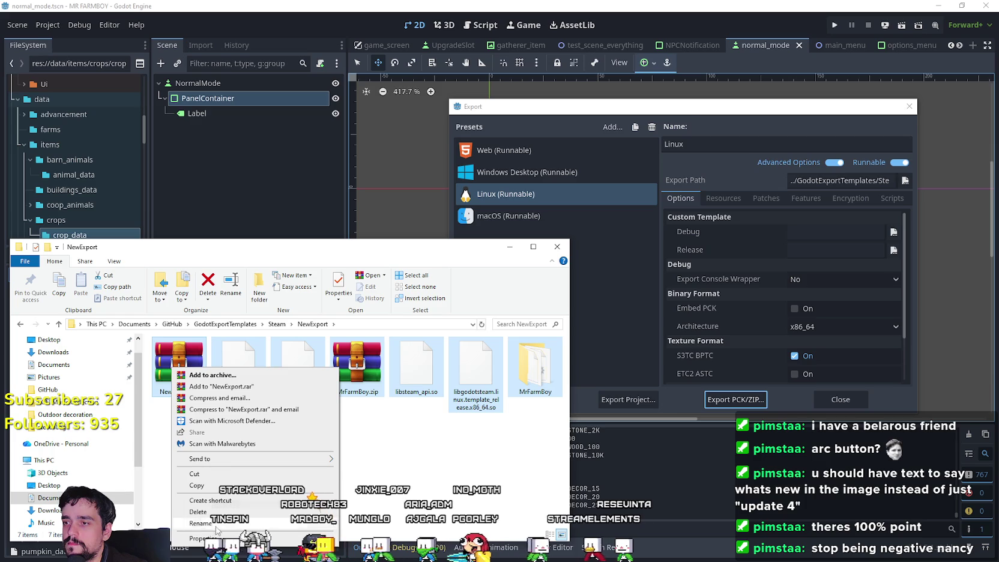
{"action": "left_click", "coordinate": [223, 513]}
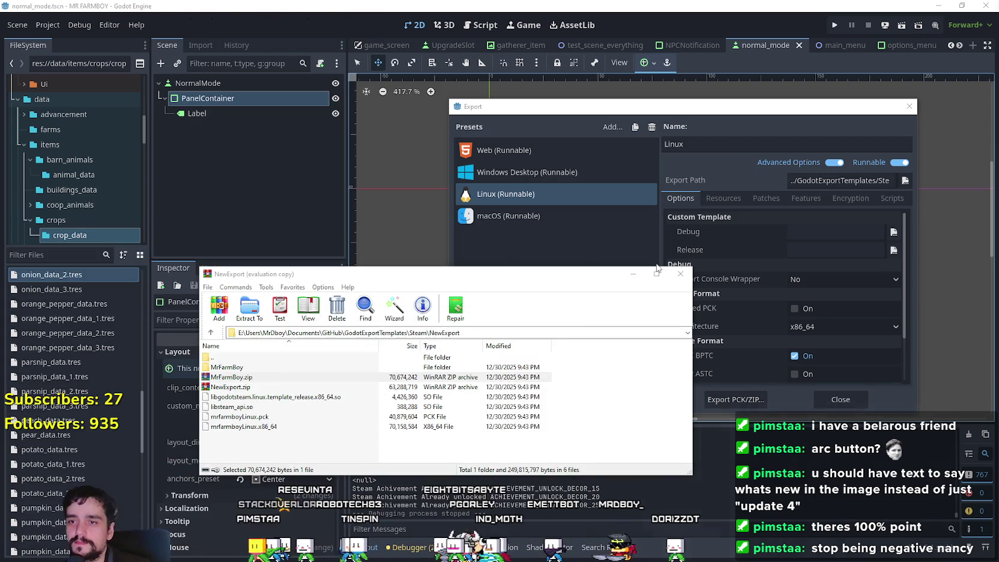
{"action": "left_click", "coordinate": [698, 282]}
{"action": "left_click", "coordinate": [849, 405]}
Step: Return to the event editor and link Update 4.1 to Default Branch - Build 21347201
{"action": "key", "text": "alt+Tab"}
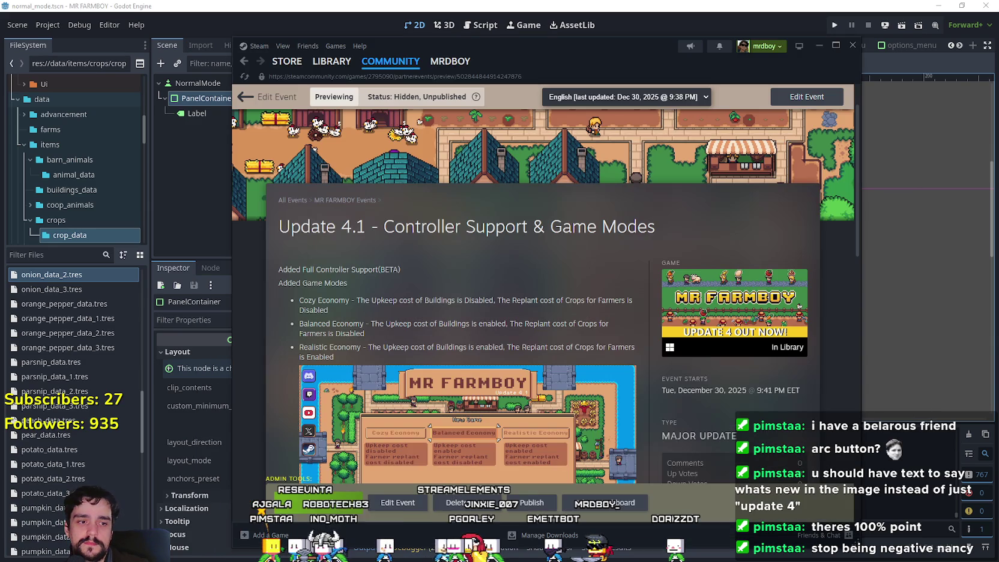
{"action": "scroll", "coordinate": [509, 306], "scroll_direction": "down", "scroll_amount": 3}
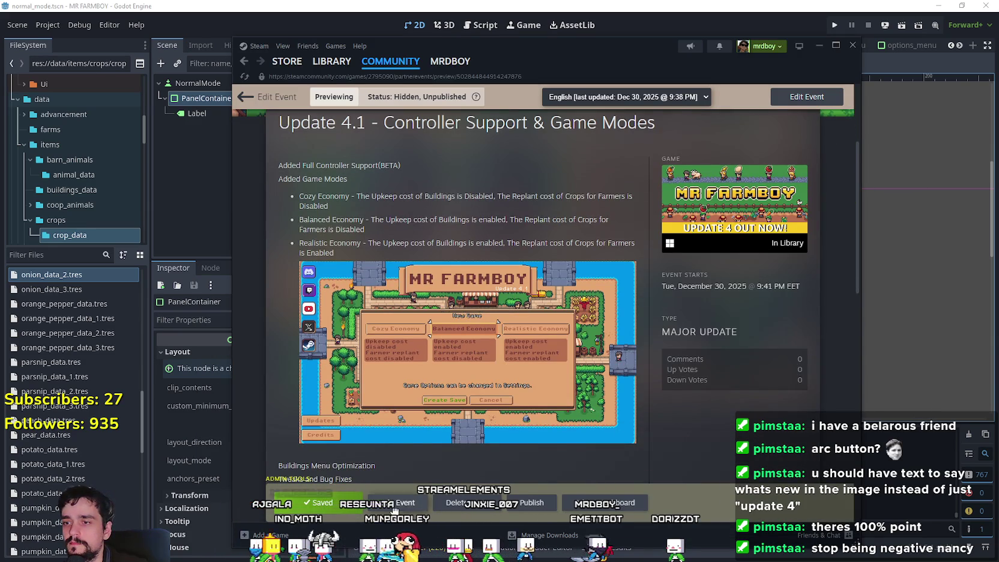
{"action": "left_click", "coordinate": [394, 507]}
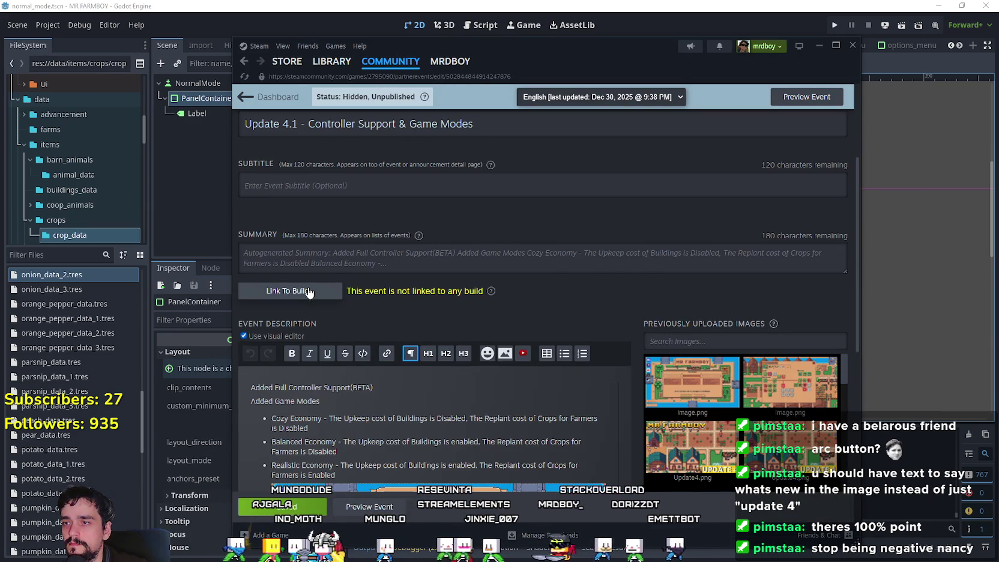
{"action": "left_click", "coordinate": [330, 290]}
{"action": "left_click", "coordinate": [507, 317]}
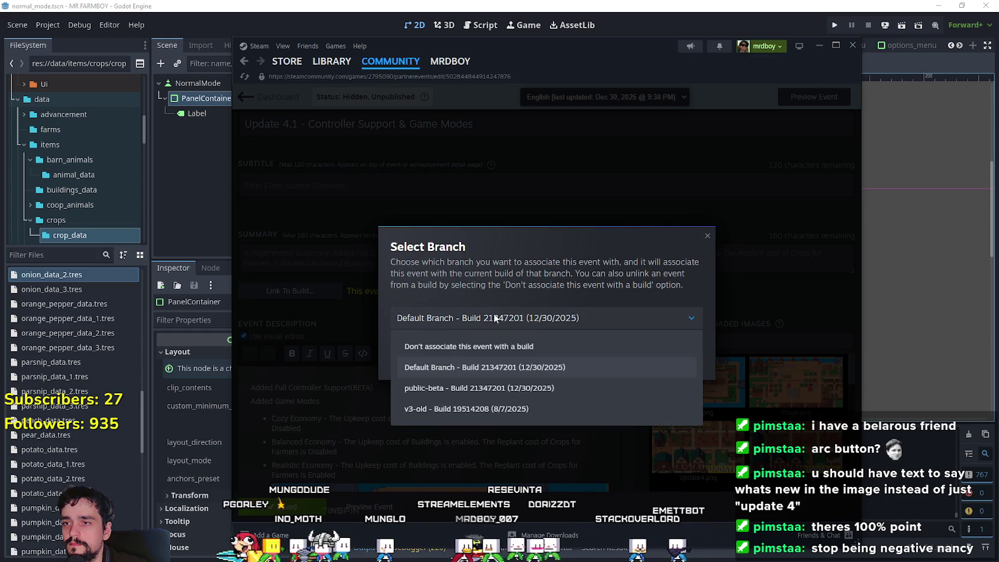
{"action": "left_click", "coordinate": [512, 372]}
{"action": "left_click", "coordinate": [522, 367]}
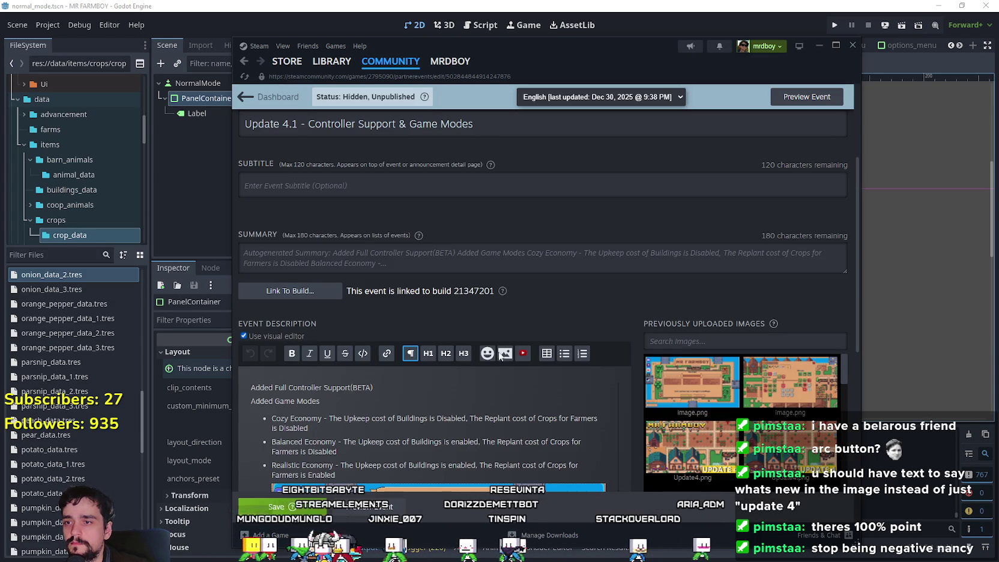
{"action": "scroll", "coordinate": [509, 305], "scroll_direction": "down", "scroll_amount": 6}
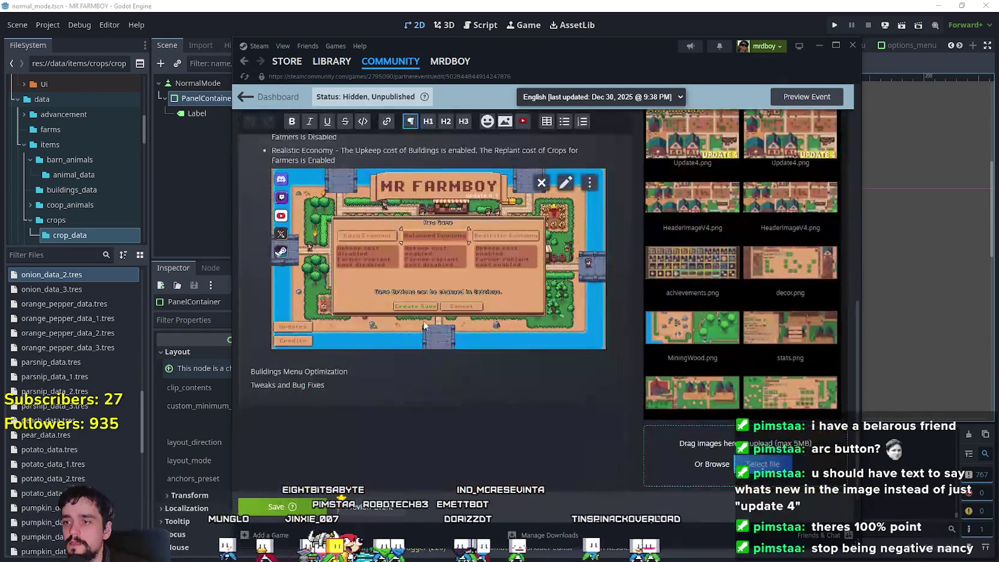
{"action": "scroll", "coordinate": [520, 268], "scroll_direction": "up", "scroll_amount": 8}
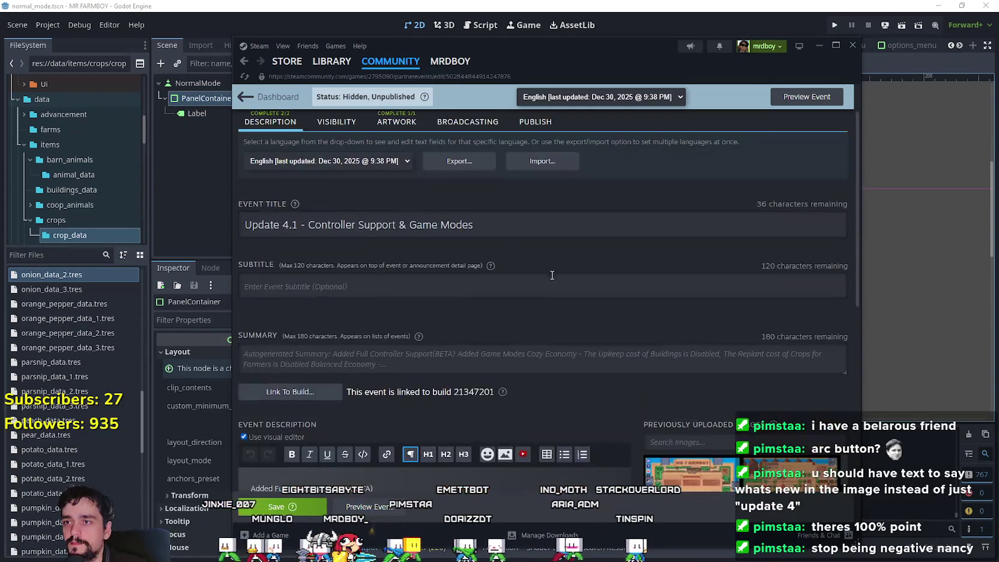
Step: Publish the Update 4.1 event publicly, confirming the dialog and closing the success message
{"action": "left_click", "coordinate": [520, 187]}
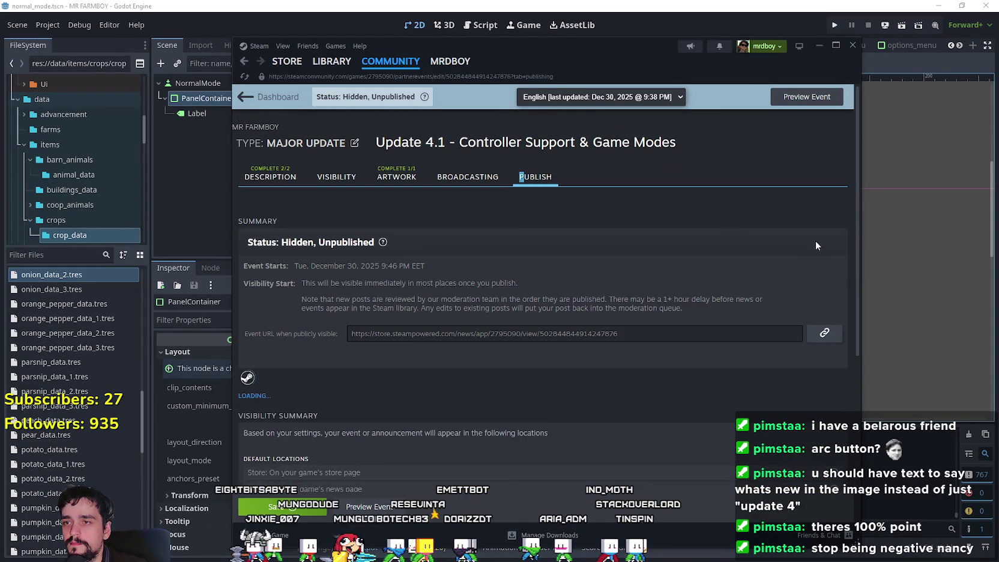
{"action": "scroll", "coordinate": [522, 208], "scroll_direction": "down", "scroll_amount": 3}
{"action": "scroll", "coordinate": [669, 322], "scroll_direction": "down", "scroll_amount": 3}
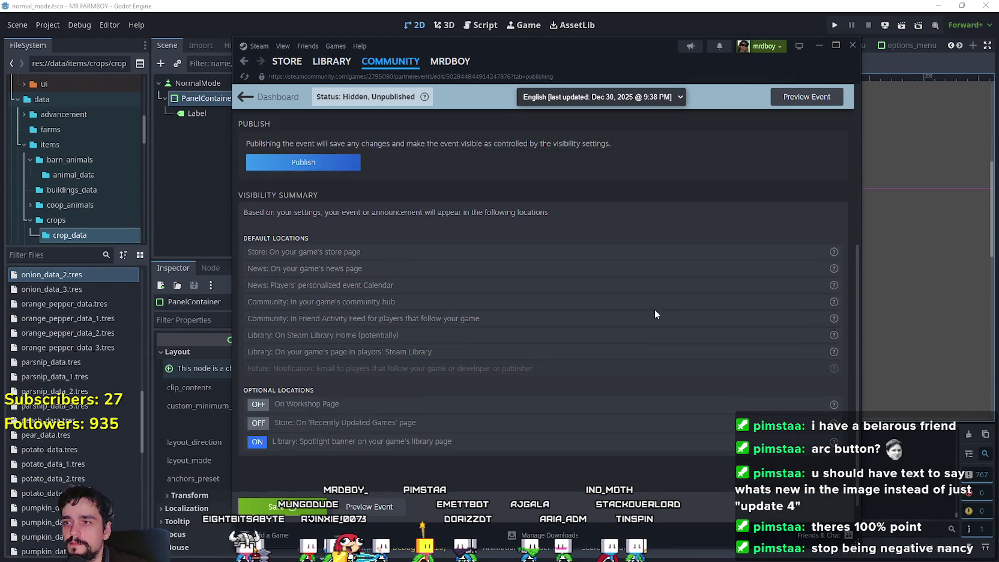
{"action": "scroll", "coordinate": [361, 415], "scroll_direction": "up", "scroll_amount": 3}
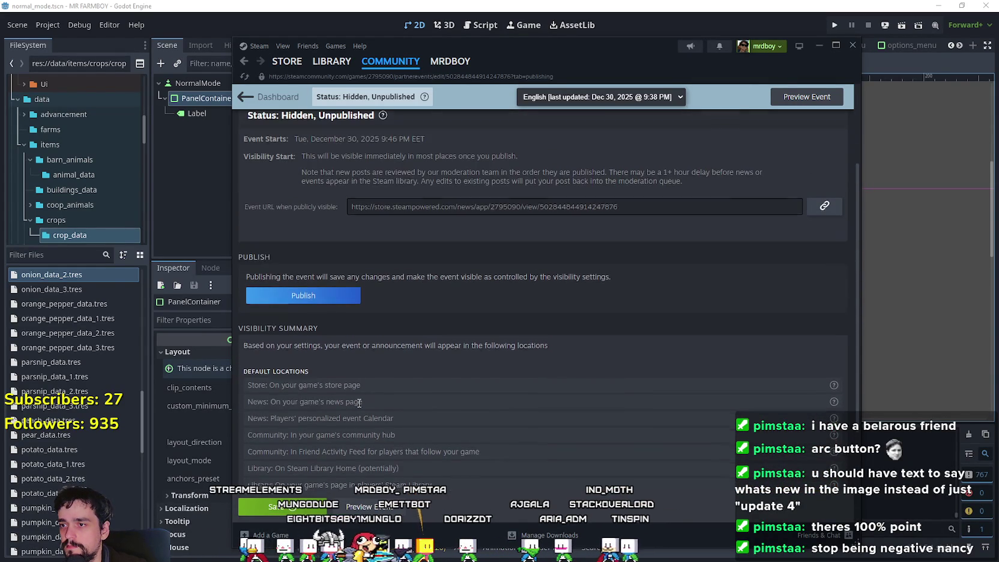
{"action": "left_click", "coordinate": [349, 297]}
{"action": "left_click", "coordinate": [607, 366]}
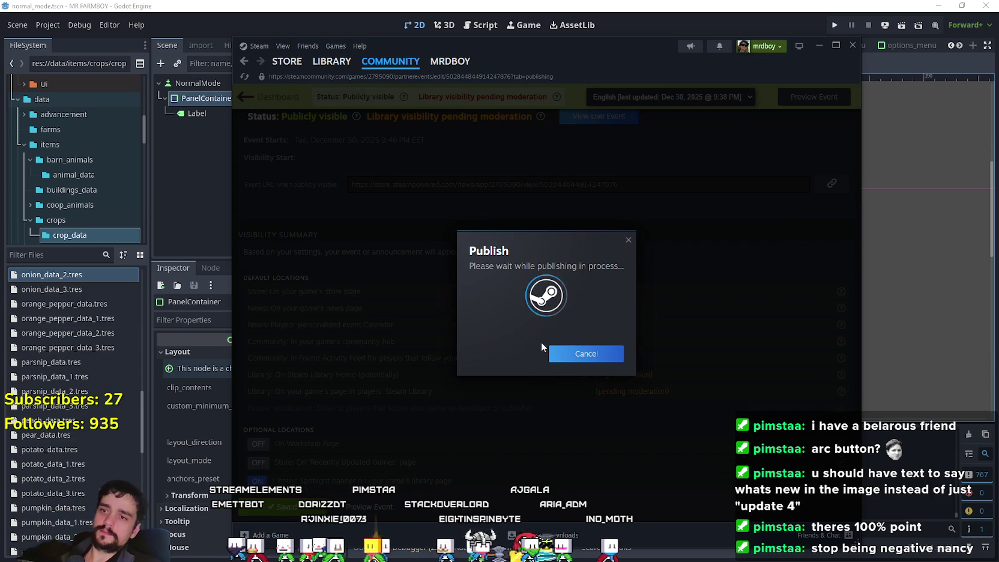
{"action": "left_click", "coordinate": [565, 332]}
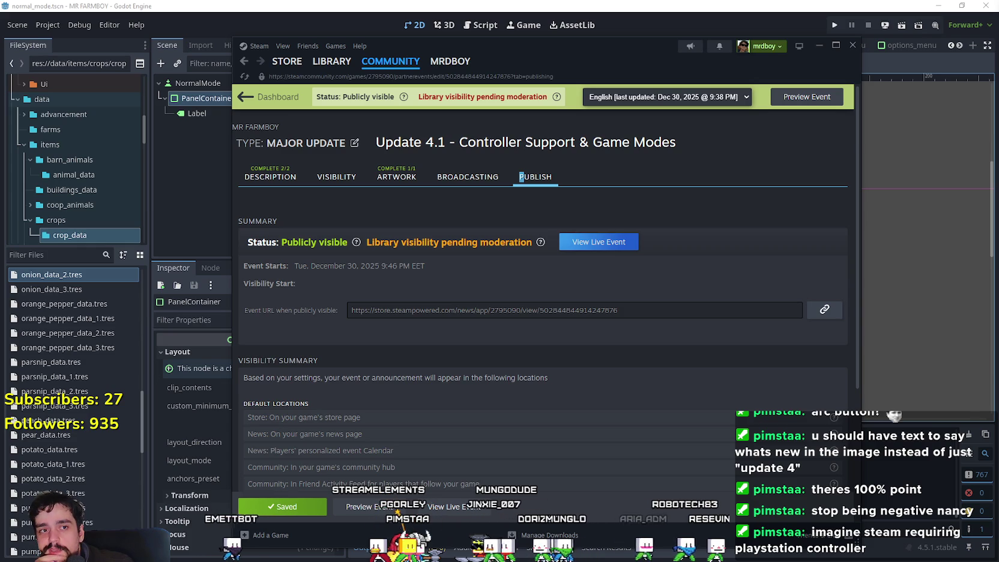
Step: Reload the event page, then open MR FARMBOY from the Steam library
{"action": "left_click_drag", "start_coordinate": [824, 53], "coordinate": [819, 51]}
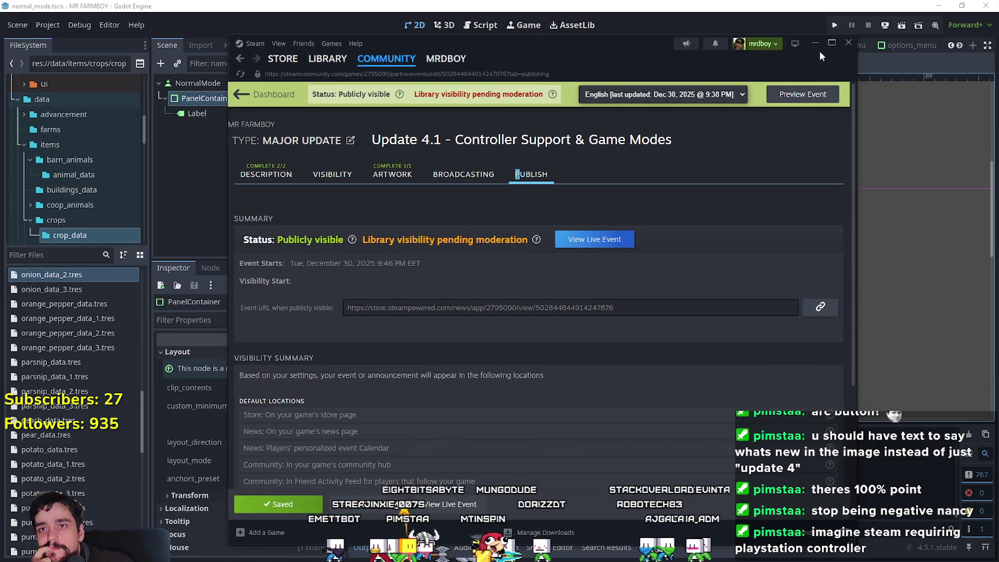
{"action": "right_click", "coordinate": [364, 122]}
{"action": "left_click", "coordinate": [385, 166]}
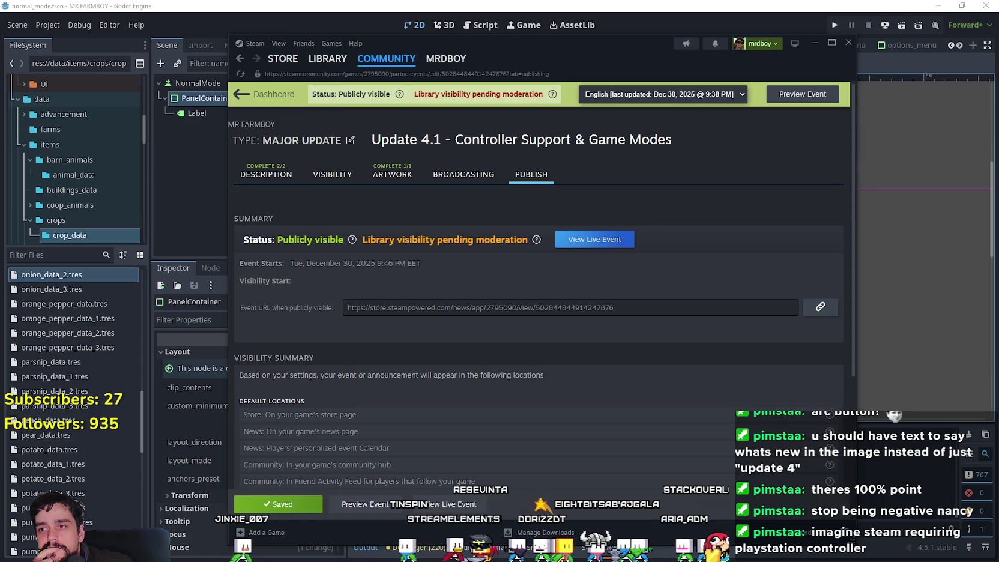
{"action": "left_click", "coordinate": [327, 58]}
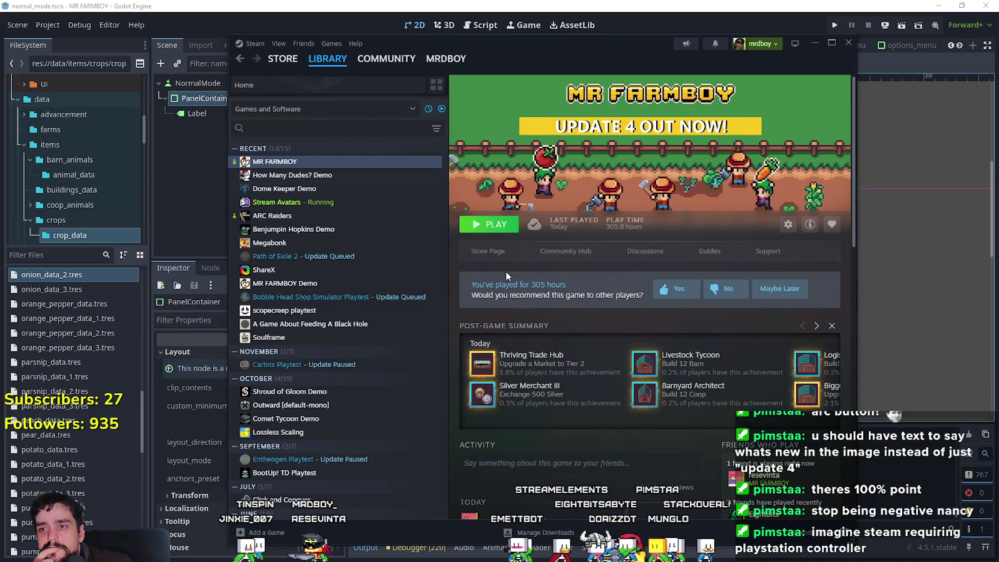
{"action": "left_click", "coordinate": [487, 252]}
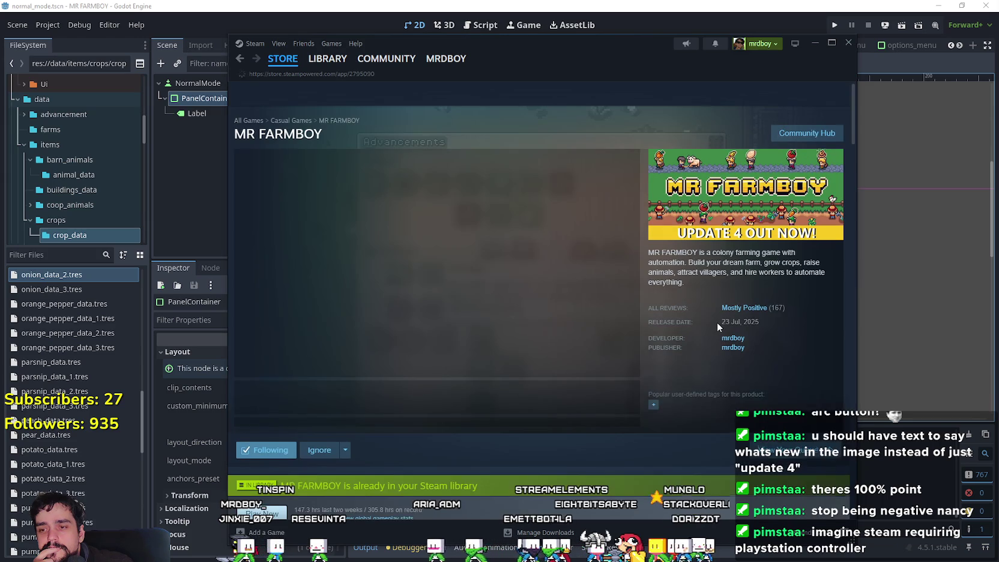
Step: Scroll the MR FARMBOY store page to Recent Events, where Update 4: A New Beginning is newest
{"action": "scroll", "coordinate": [486, 295], "scroll_direction": "down", "scroll_amount": 8}
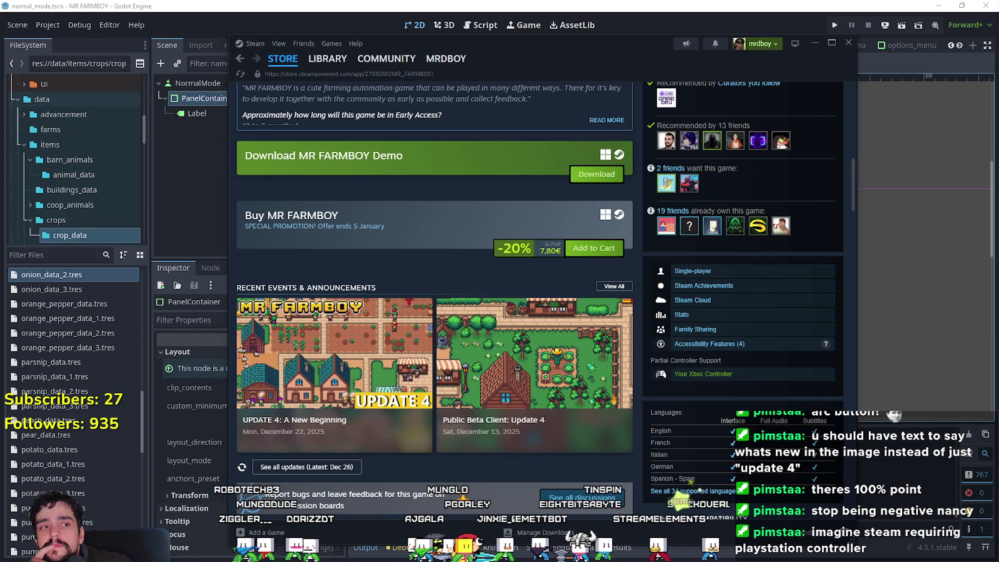
Step: Reload the MR FARMBOY store page and check its recent events list
{"action": "scroll", "coordinate": [398, 242], "scroll_direction": "up", "scroll_amount": 5}
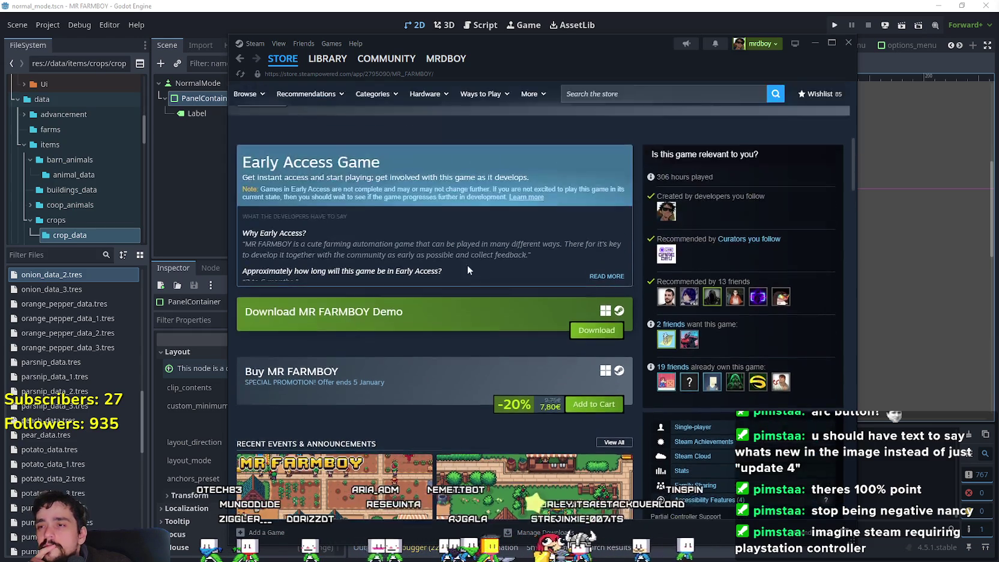
{"action": "right_click", "coordinate": [559, 275]}
{"action": "left_click", "coordinate": [560, 287]}
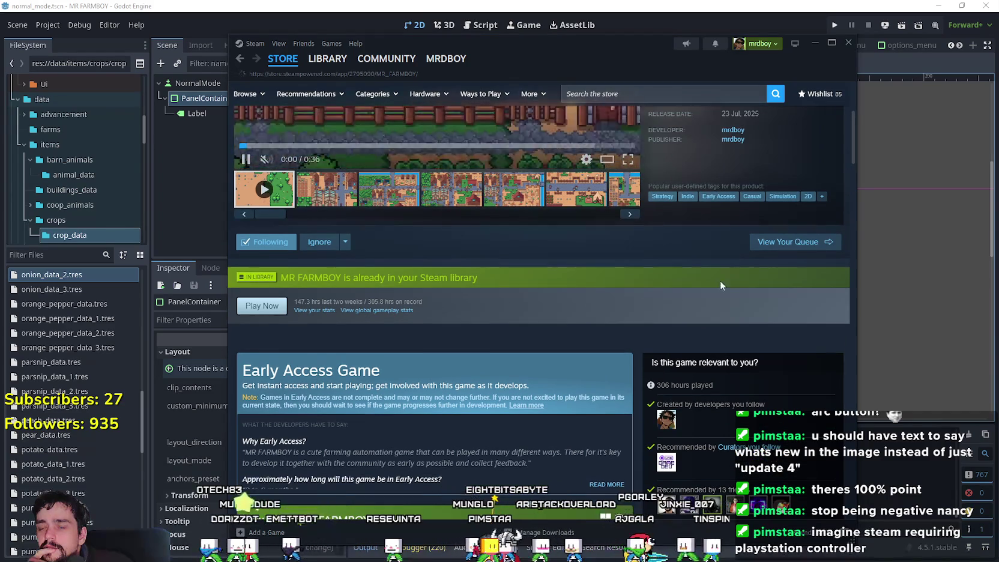
{"action": "scroll", "coordinate": [720, 281], "scroll_direction": "up", "scroll_amount": 3}
{"action": "scroll", "coordinate": [577, 279], "scroll_direction": "down", "scroll_amount": 6}
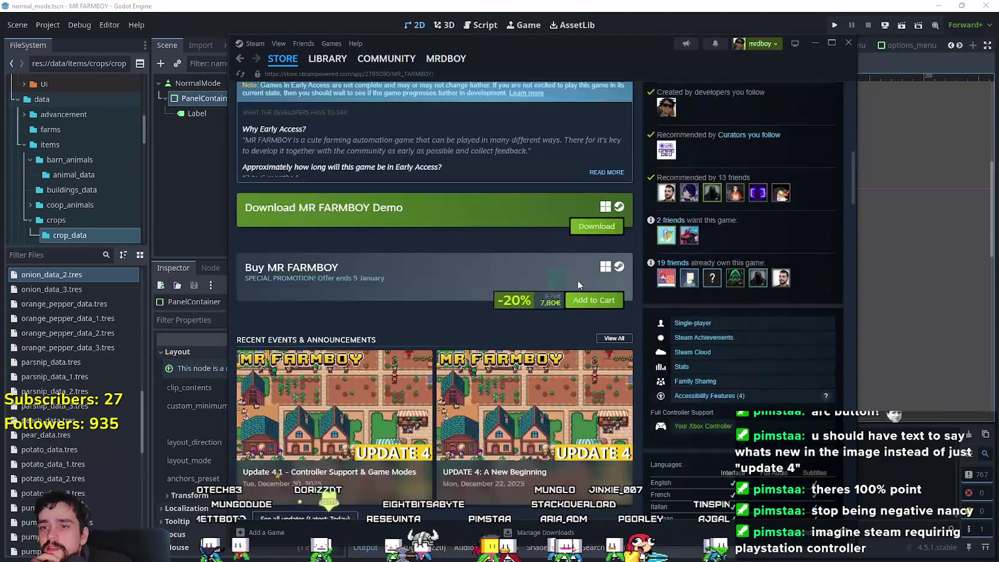
{"action": "scroll", "coordinate": [611, 294], "scroll_direction": "down", "scroll_amount": 3}
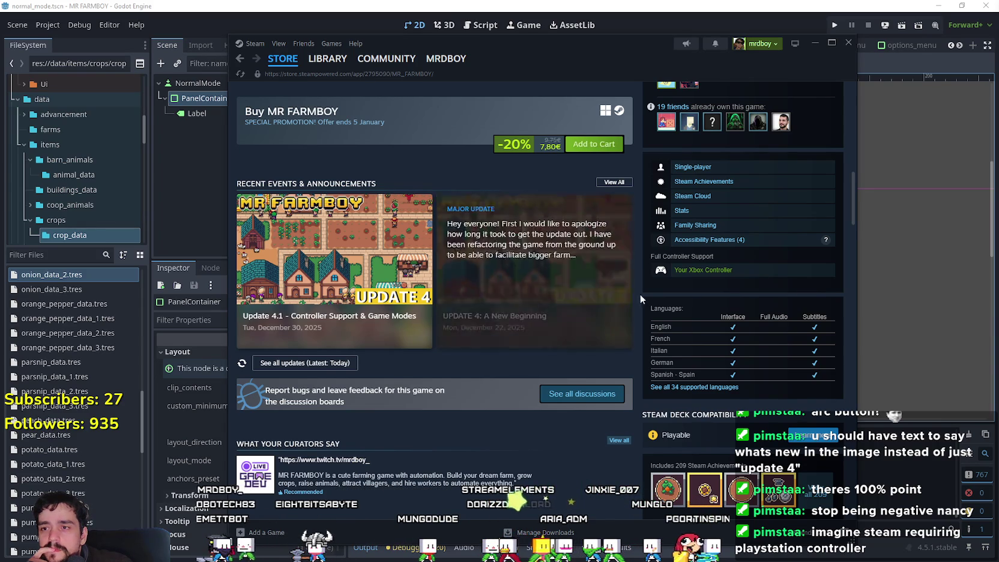
{"action": "scroll", "coordinate": [823, 353], "scroll_direction": "up", "scroll_amount": 1}
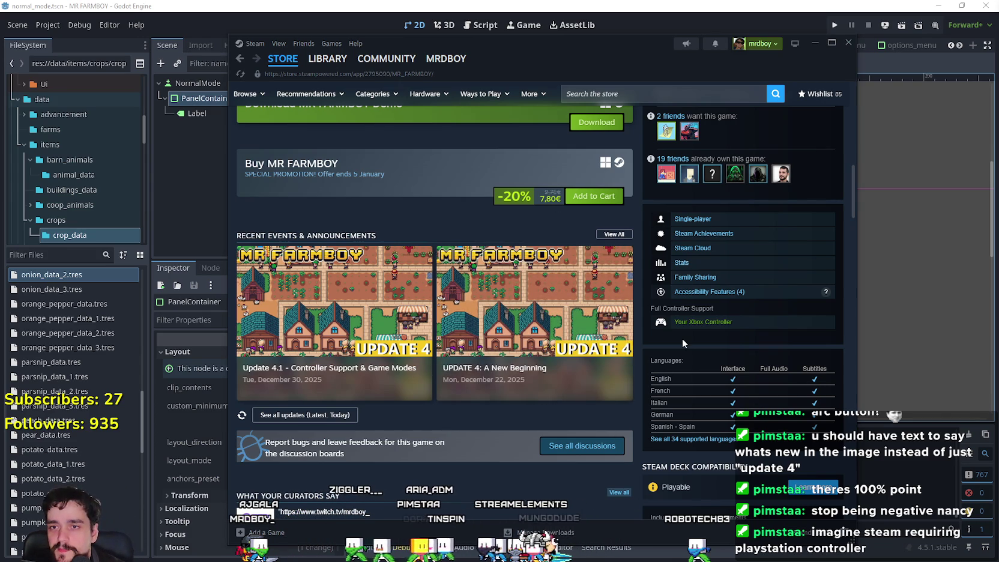
Step: Reload the store page again so 'Update 4.1 - Controller Support & Game Modes' appears as newest event
{"action": "scroll", "coordinate": [699, 354], "scroll_direction": "down", "scroll_amount": 1}
{"action": "scroll", "coordinate": [621, 431], "scroll_direction": "down", "scroll_amount": 2}
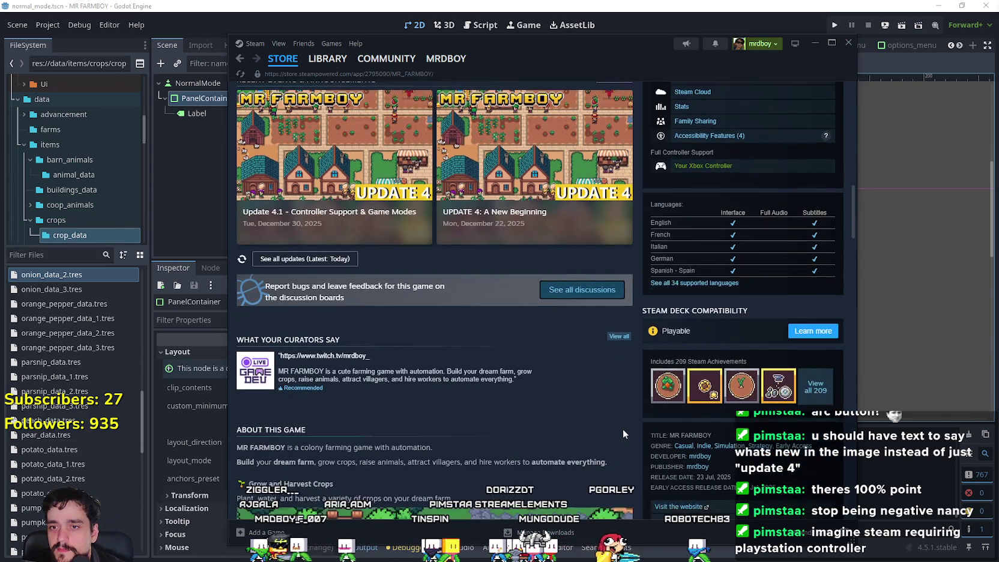
{"action": "scroll", "coordinate": [626, 361], "scroll_direction": "down", "scroll_amount": 1}
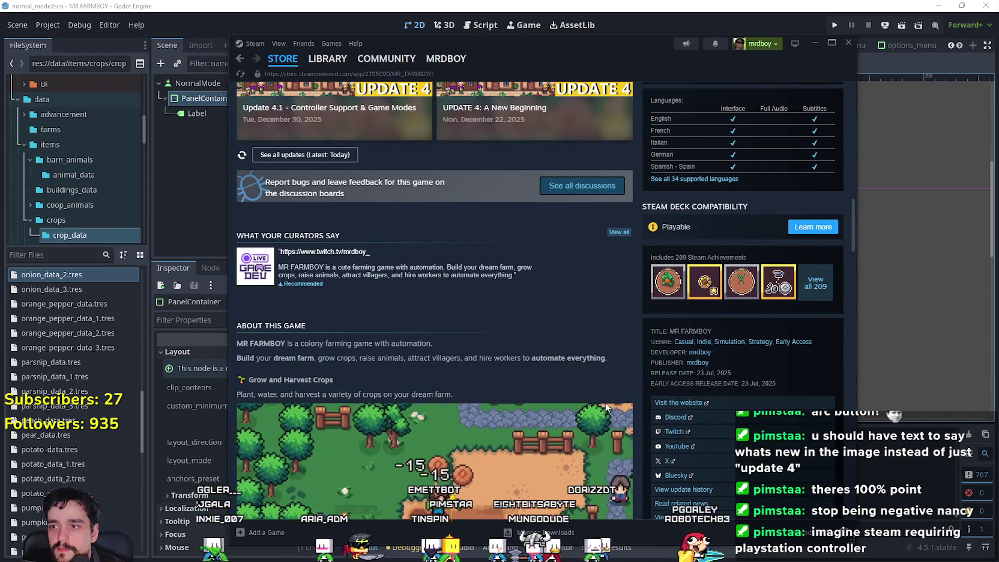
{"action": "scroll", "coordinate": [605, 402], "scroll_direction": "up", "scroll_amount": 3}
{"action": "scroll", "coordinate": [605, 395], "scroll_direction": "up", "scroll_amount": 6}
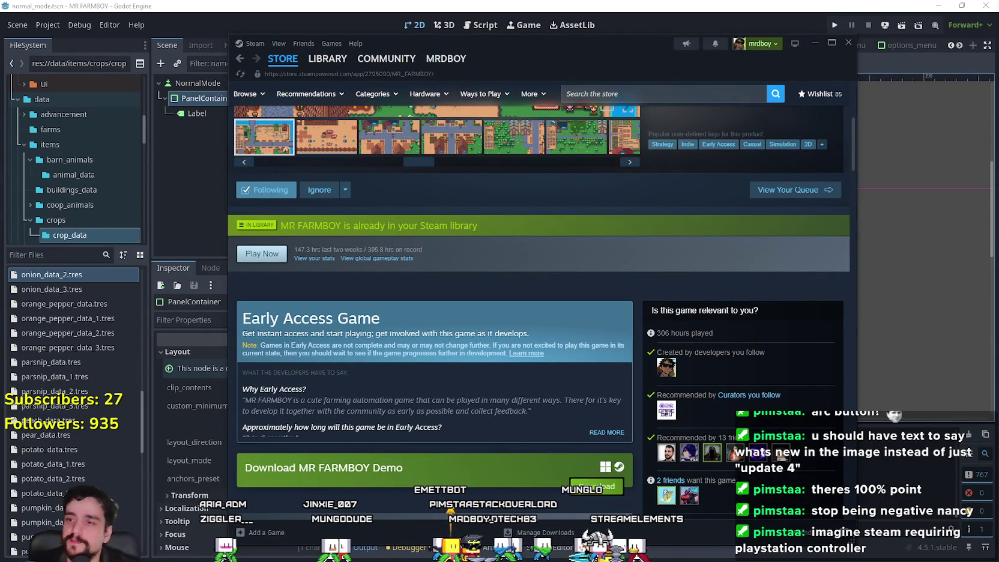
{"action": "right_click", "coordinate": [530, 284]}
{"action": "left_click", "coordinate": [546, 340]}
{"action": "scroll", "coordinate": [528, 409], "scroll_direction": "down", "scroll_amount": 5}
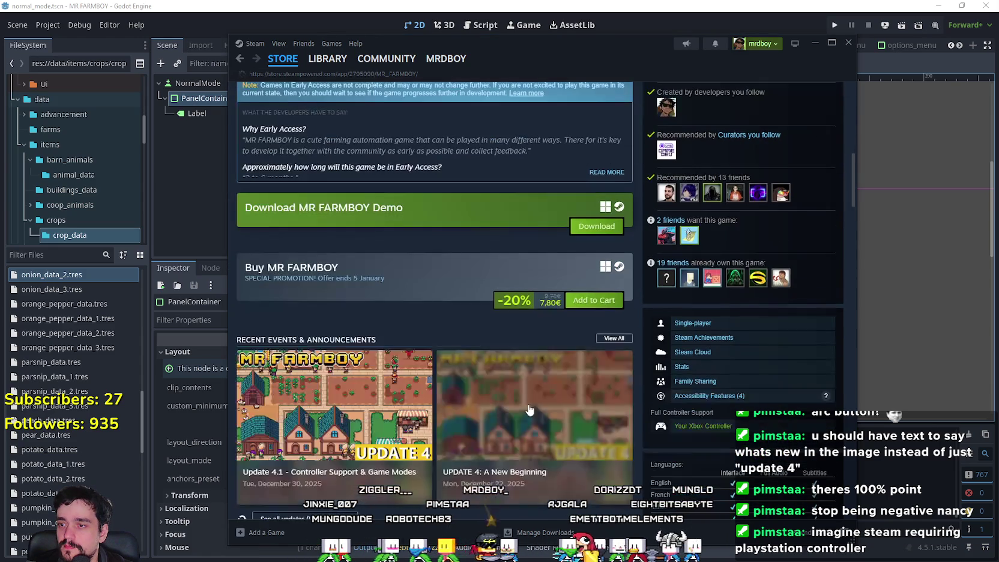
{"action": "scroll", "coordinate": [516, 378], "scroll_direction": "down", "scroll_amount": 3}
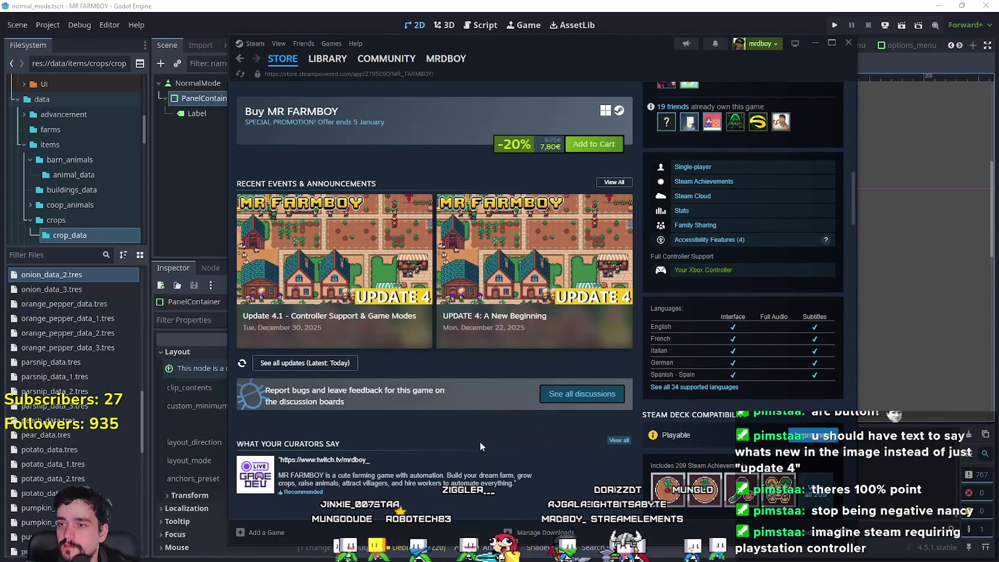
{"action": "scroll", "coordinate": [472, 427], "scroll_direction": "down", "scroll_amount": 1}
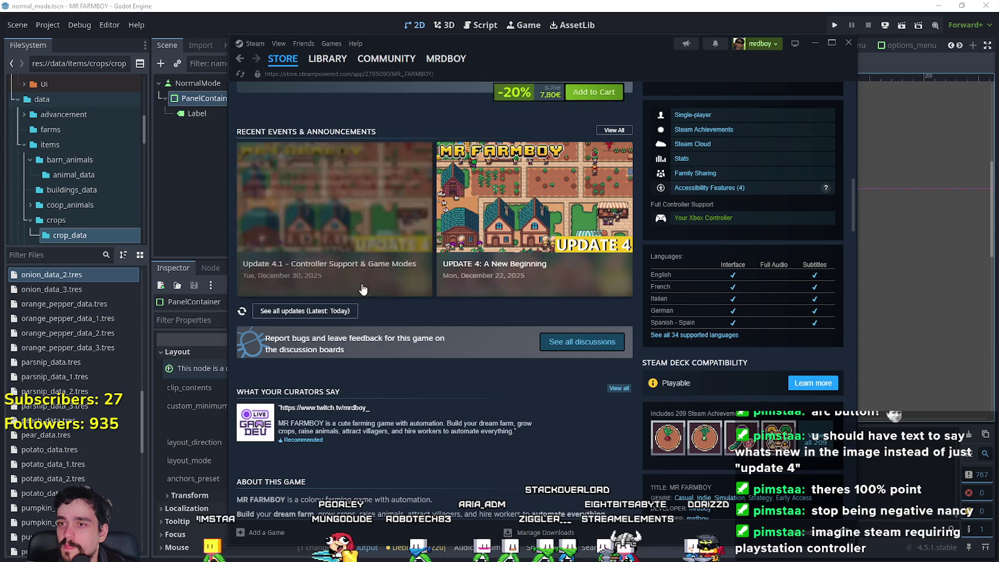
Step: Open the Update 4.1 announcement, rate it up from 0 to 1, and bring up its Share options
{"action": "left_click", "coordinate": [396, 270]}
{"action": "scroll", "coordinate": [527, 347], "scroll_direction": "down", "scroll_amount": 2}
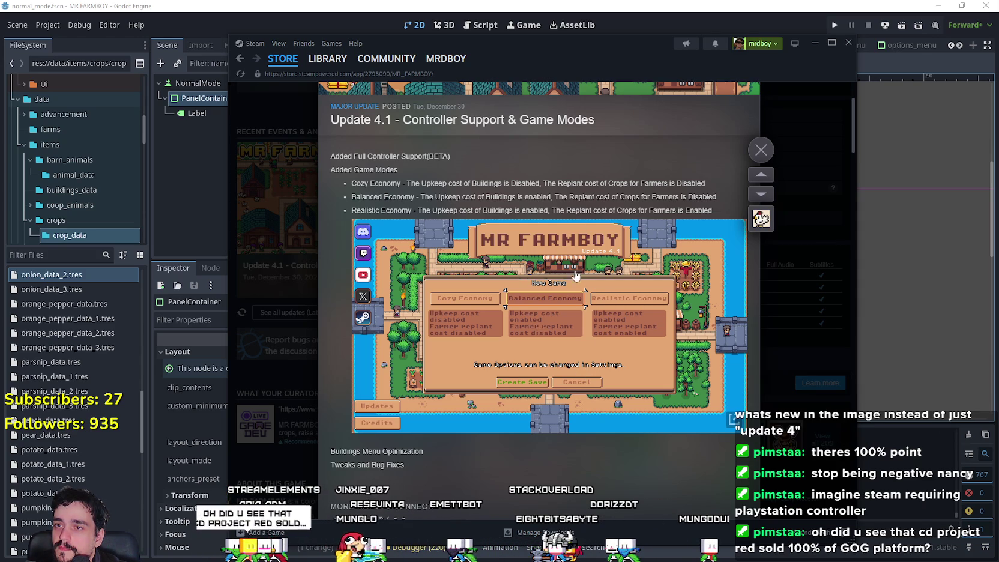
{"action": "scroll", "coordinate": [599, 395], "scroll_direction": "down", "scroll_amount": 2}
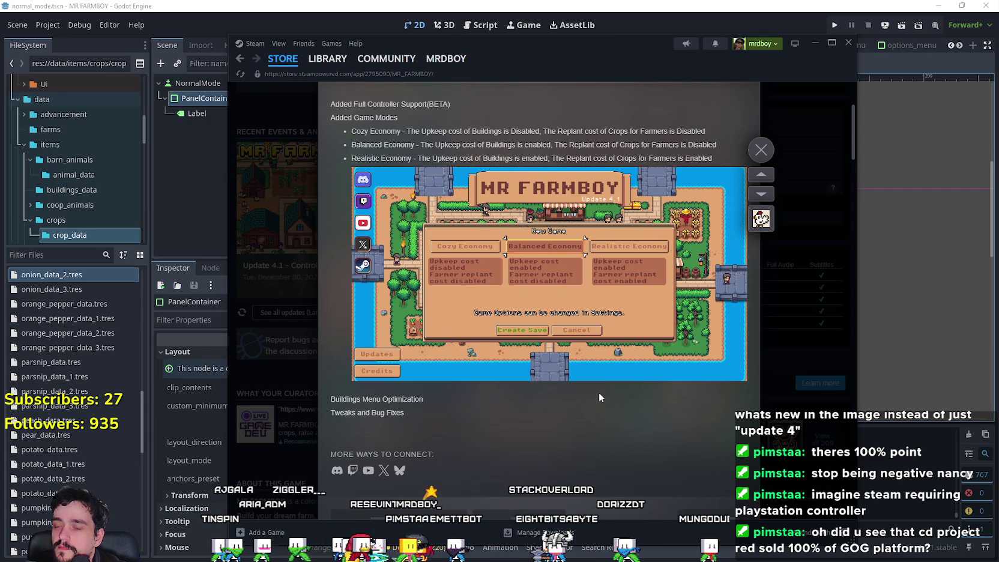
{"action": "scroll", "coordinate": [599, 396], "scroll_direction": "up", "scroll_amount": 1}
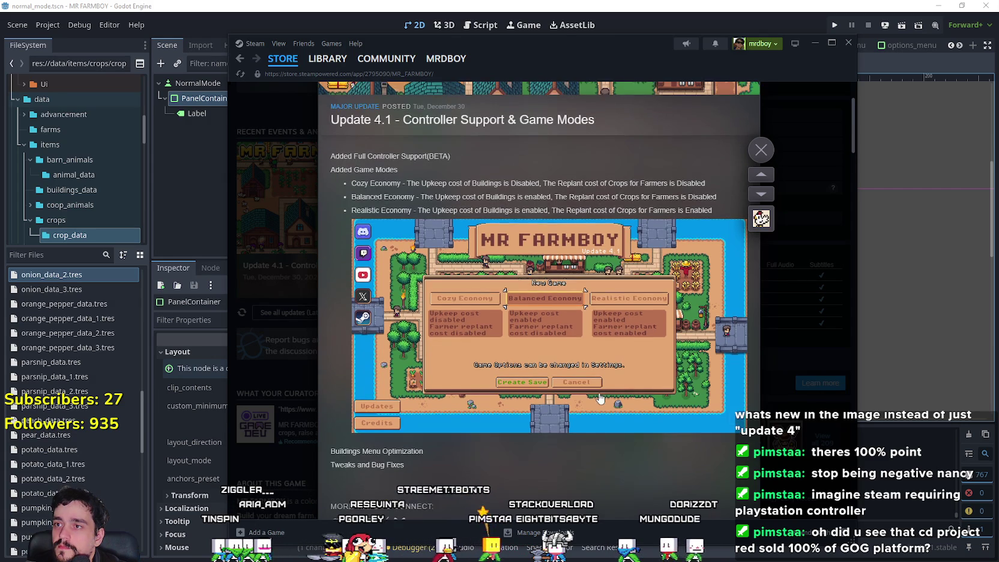
{"action": "scroll", "coordinate": [599, 396], "scroll_direction": "down", "scroll_amount": 4}
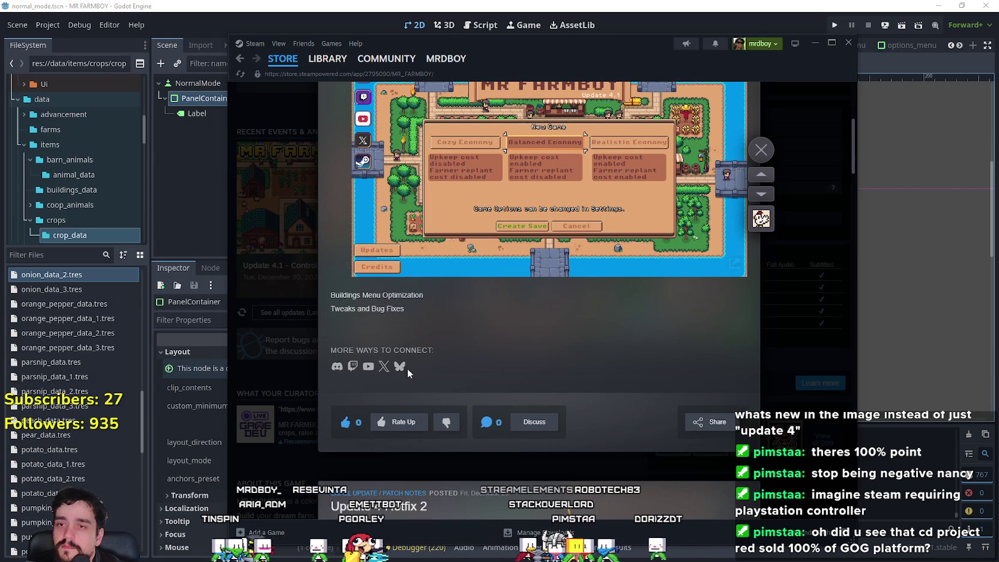
{"action": "left_click", "coordinate": [381, 423]}
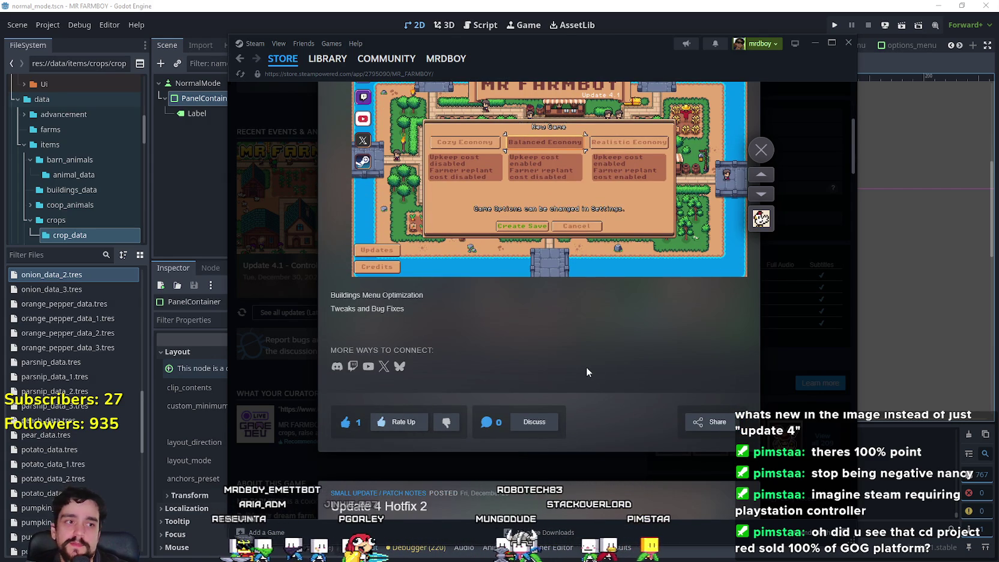
{"action": "left_click", "coordinate": [722, 420]}
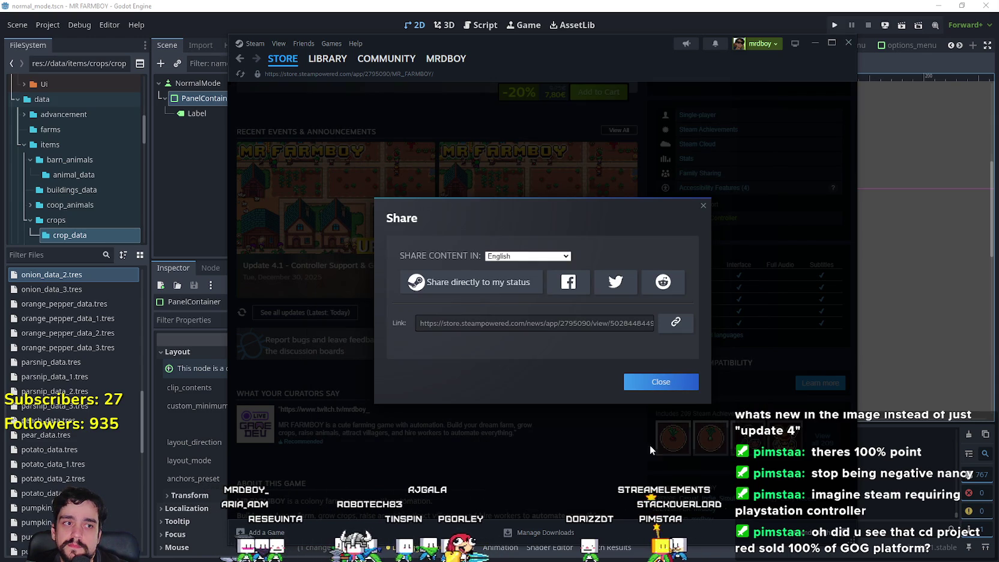
Step: Copy the Update 4.1 announcement link, dismiss the share options and close the announcement viewer
{"action": "left_click", "coordinate": [676, 324]}
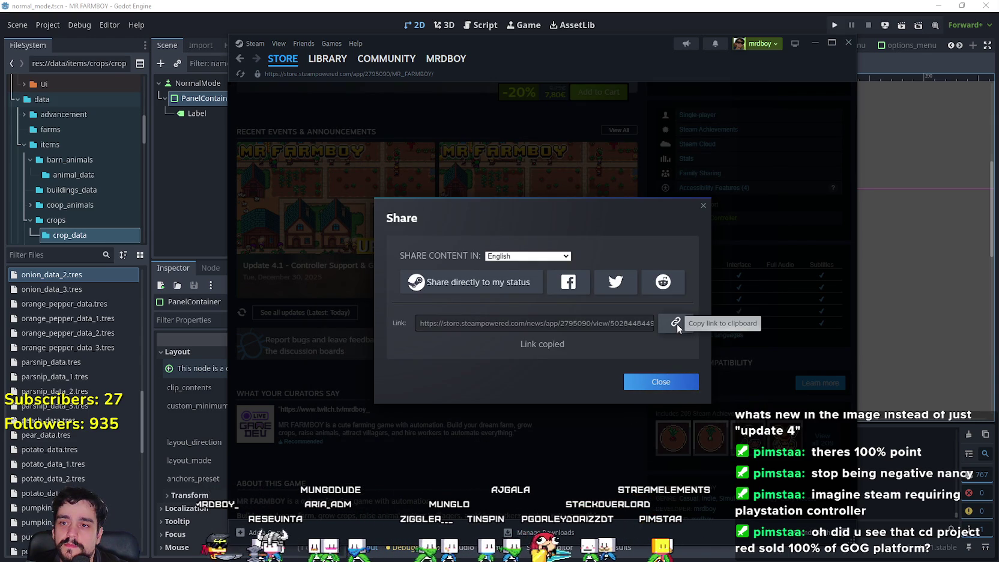
{"action": "left_click", "coordinate": [659, 383]}
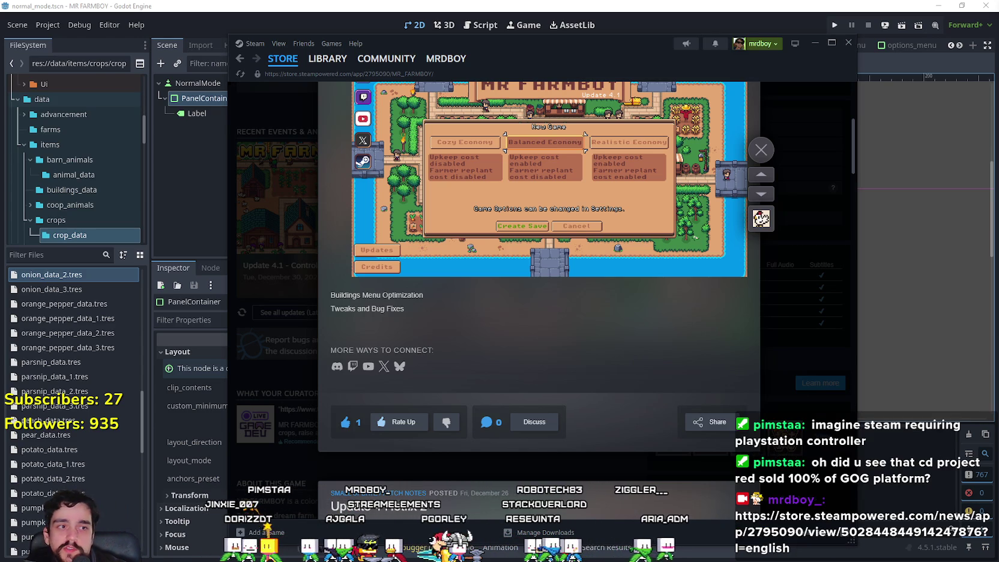
{"action": "left_click", "coordinate": [761, 150]}
{"action": "scroll", "coordinate": [407, 314], "scroll_direction": "up", "scroll_amount": 1}
Step: In the MR FARMBOY community hub, view the Update 4.1 announcement and close it
{"action": "scroll", "coordinate": [411, 317], "scroll_direction": "up", "scroll_amount": 10}
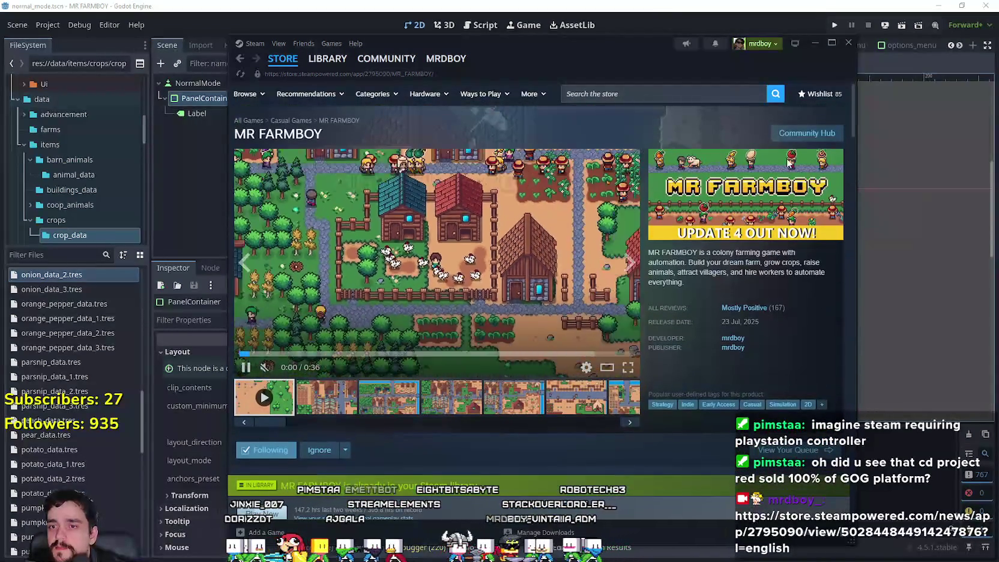
{"action": "left_click", "coordinate": [807, 133]}
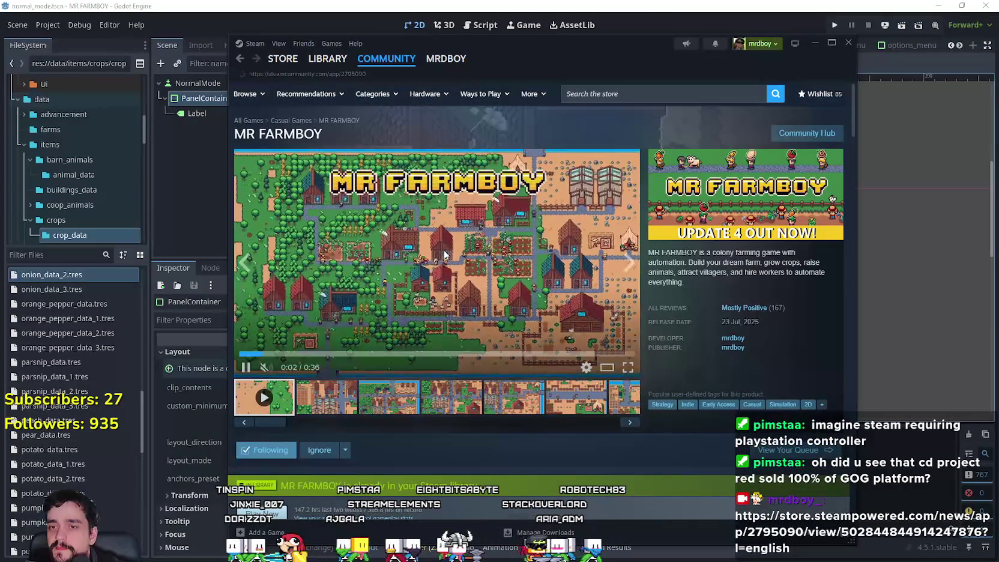
{"action": "scroll", "coordinate": [675, 341], "scroll_direction": "down", "scroll_amount": 3}
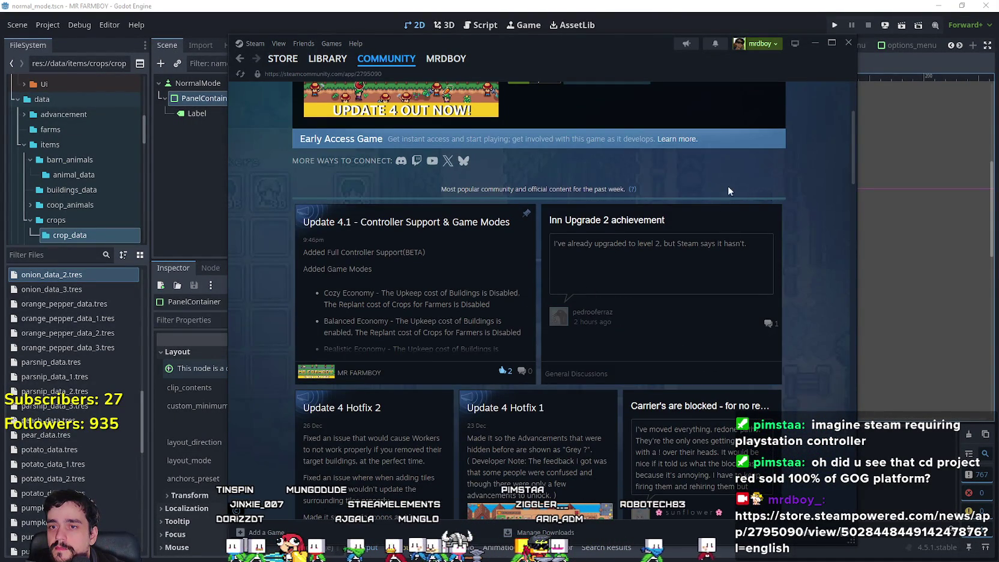
{"action": "scroll", "coordinate": [728, 191], "scroll_direction": "up", "scroll_amount": 3}
{"action": "scroll", "coordinate": [487, 315], "scroll_direction": "down", "scroll_amount": 3}
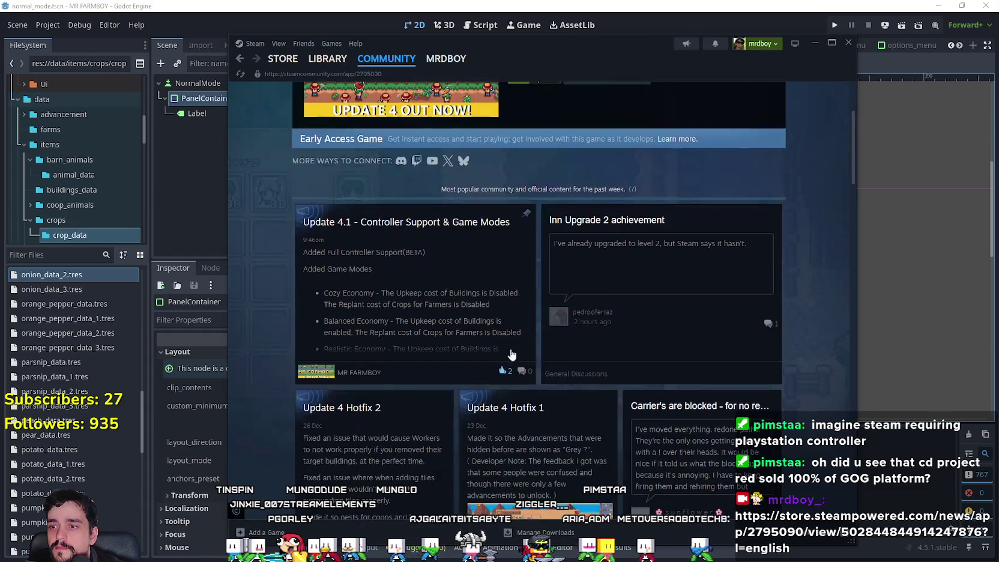
{"action": "left_click", "coordinate": [483, 327]}
{"action": "scroll", "coordinate": [574, 346], "scroll_direction": "down", "scroll_amount": 2}
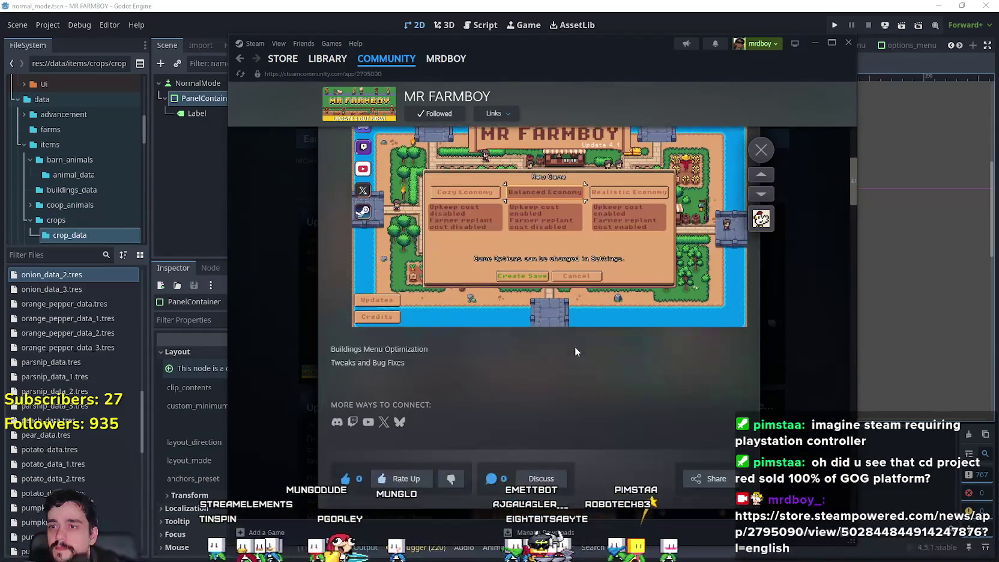
{"action": "scroll", "coordinate": [574, 347], "scroll_direction": "up", "scroll_amount": 2}
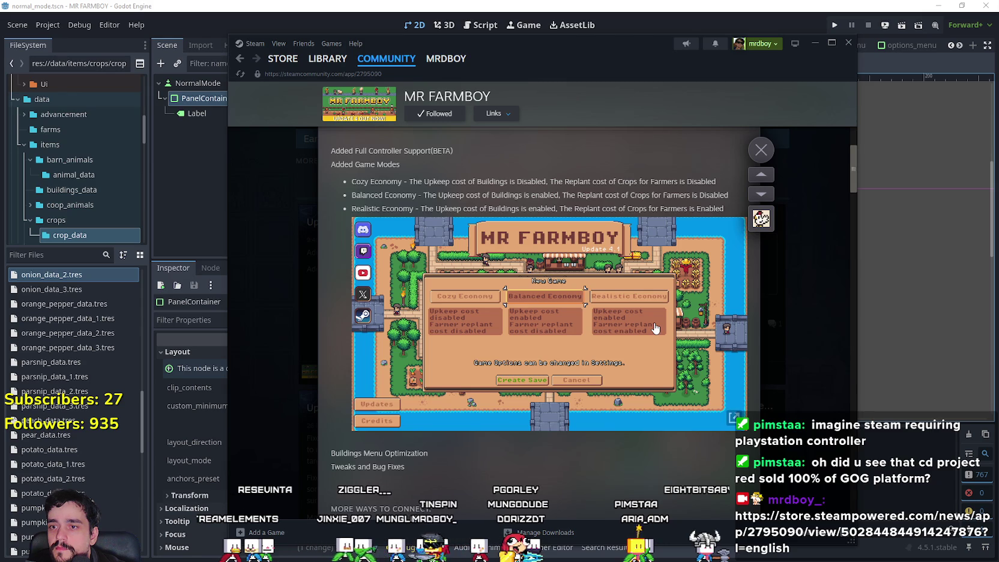
{"action": "scroll", "coordinate": [655, 327], "scroll_direction": "up", "scroll_amount": 2}
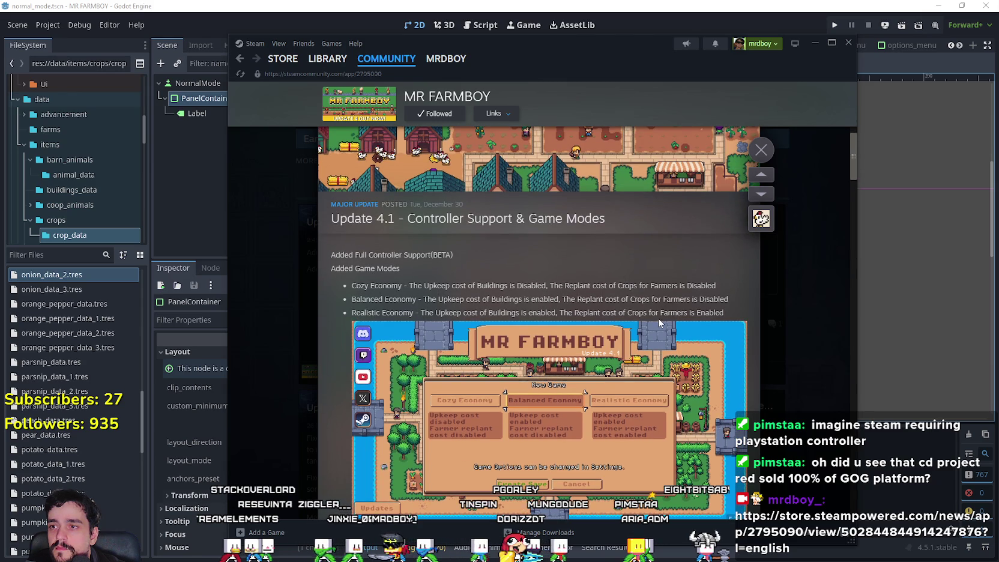
{"action": "left_click", "coordinate": [812, 356]}
{"action": "scroll", "coordinate": [343, 116], "scroll_direction": "up", "scroll_amount": 3}
Step: Open the Update 4.1 topic under Discussions > Events & Announcements
{"action": "left_click", "coordinate": [348, 127]}
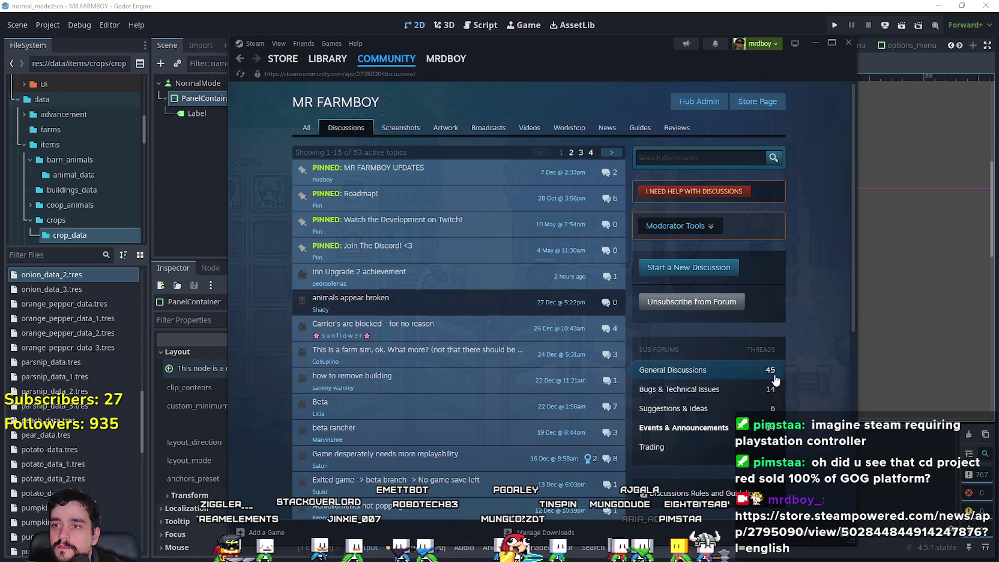
{"action": "scroll", "coordinate": [738, 223], "scroll_direction": "down", "scroll_amount": 3}
{"action": "left_click", "coordinate": [712, 280]}
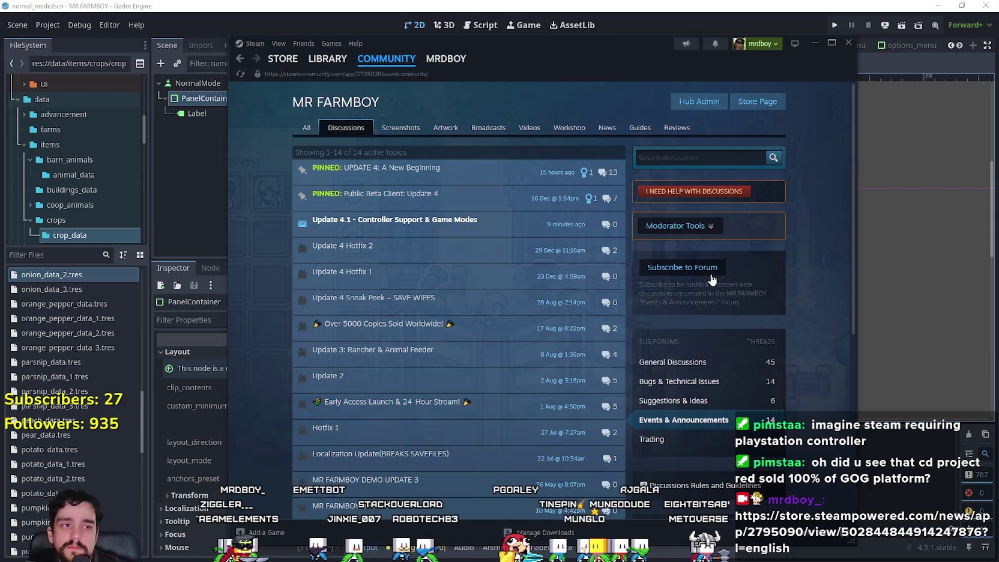
{"action": "left_click", "coordinate": [395, 219]}
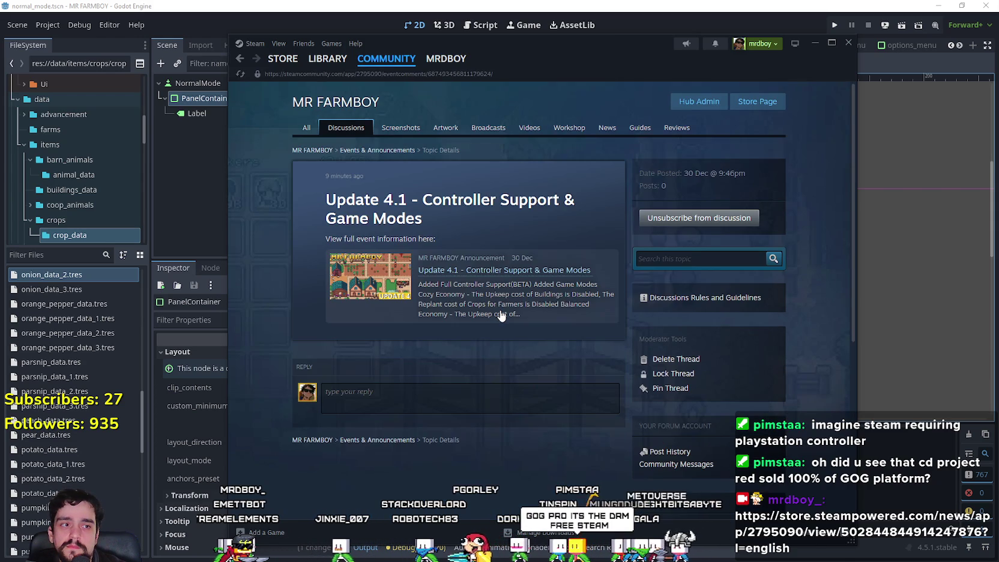
{"action": "scroll", "coordinate": [500, 309], "scroll_direction": "down", "scroll_amount": 2}
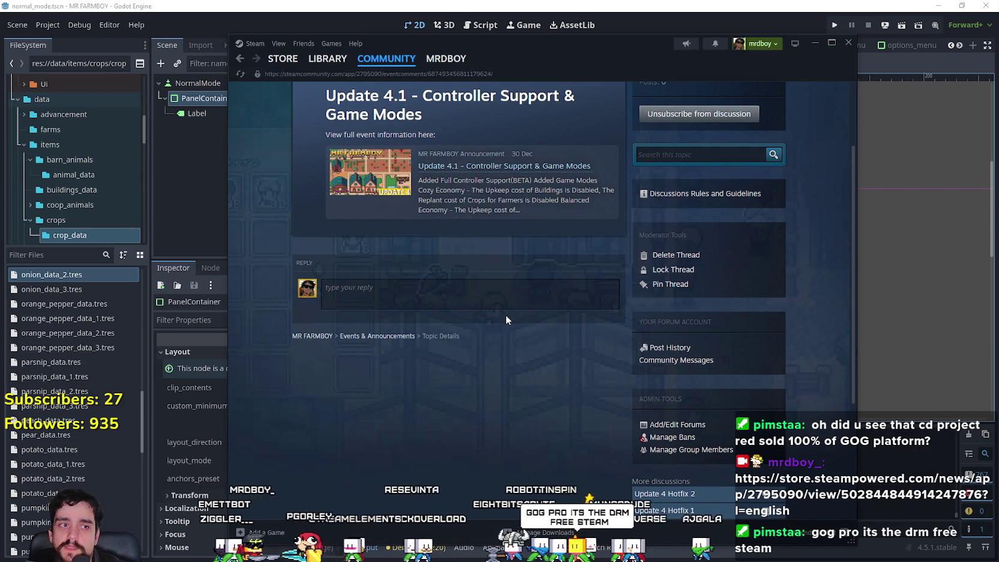
{"action": "scroll", "coordinate": [506, 320], "scroll_direction": "up", "scroll_amount": 2}
Step: From Library Home, let MR FARMBOY update to 4.1 and launch it, then open its store page
{"action": "mouse_move", "coordinate": [331, 59]}
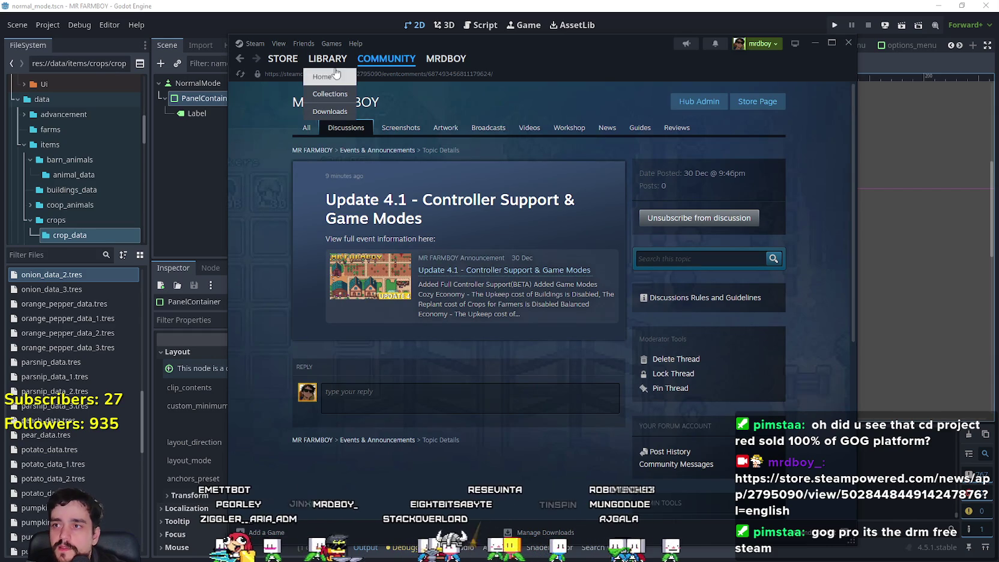
{"action": "left_click", "coordinate": [337, 76]}
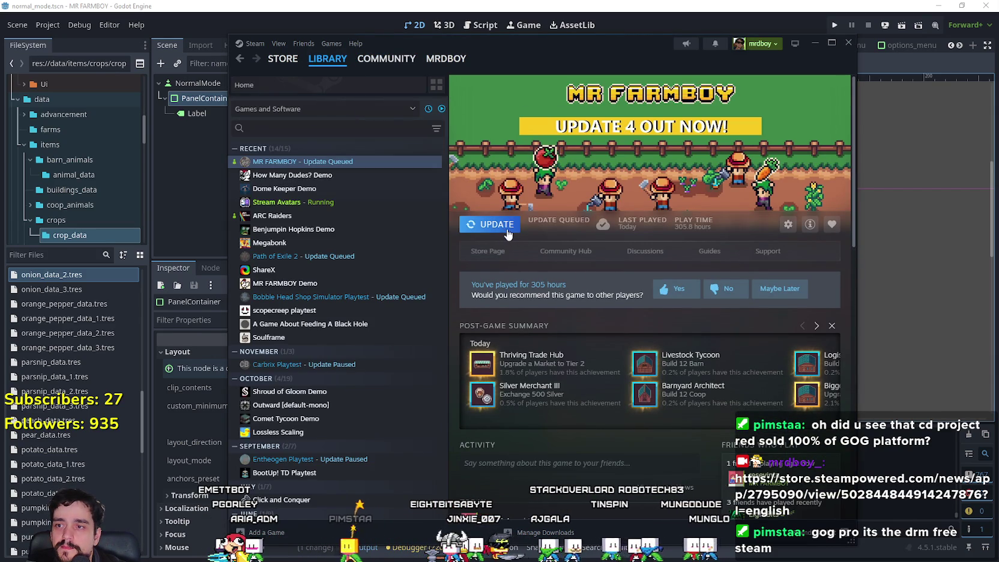
{"action": "scroll", "coordinate": [721, 384], "scroll_direction": "down", "scroll_amount": 3}
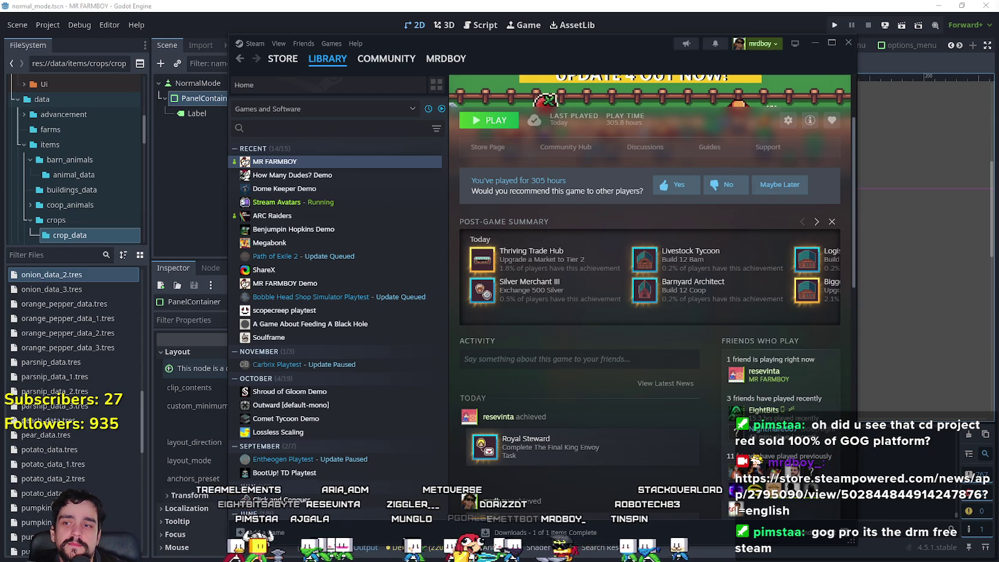
{"action": "scroll", "coordinate": [754, 243], "scroll_direction": "up", "scroll_amount": 2}
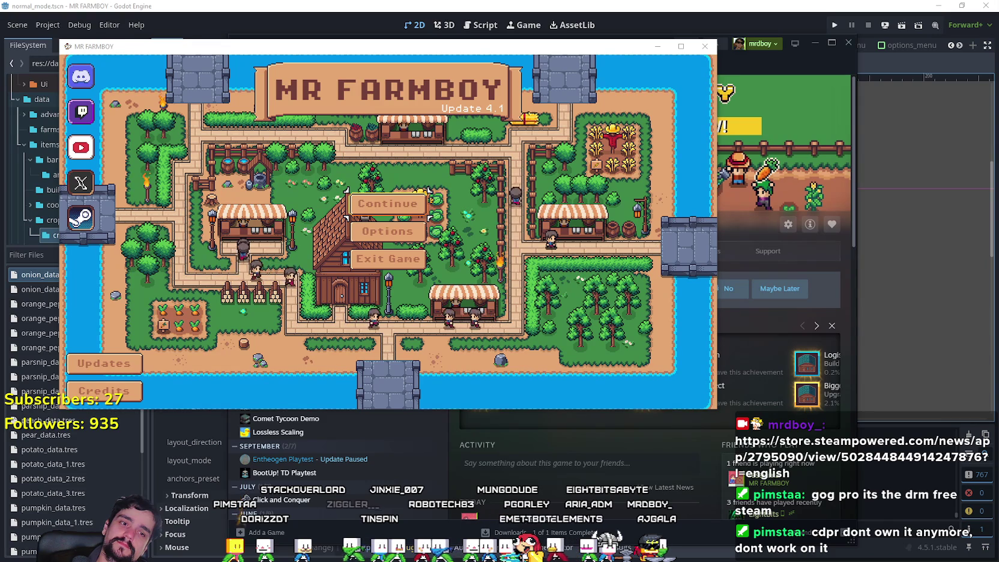
{"action": "left_click", "coordinate": [81, 217]}
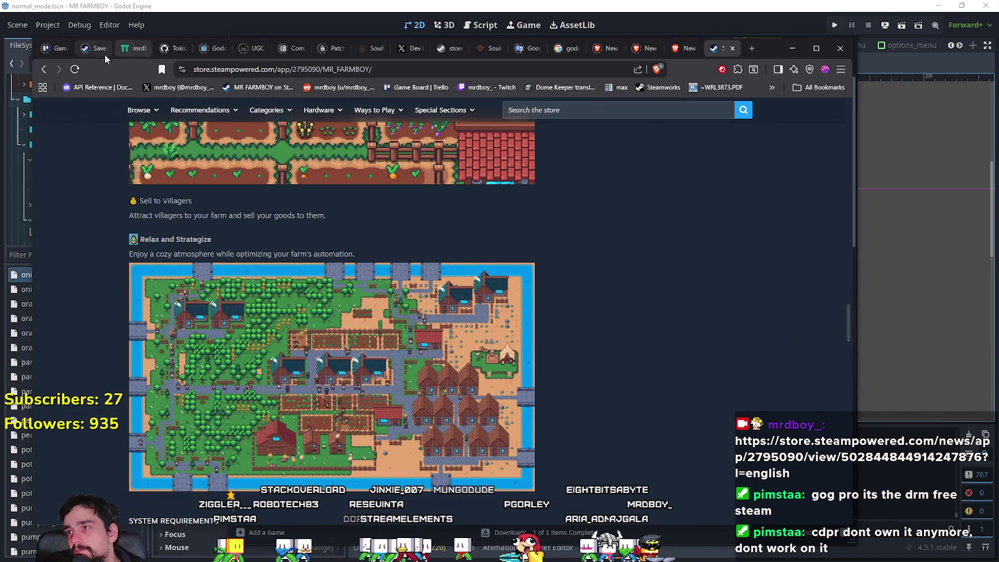
Step: On the Trello Game Board, mark the Full Controller Support card in Upcoming Update 5 complete
{"action": "left_click", "coordinate": [54, 51]}
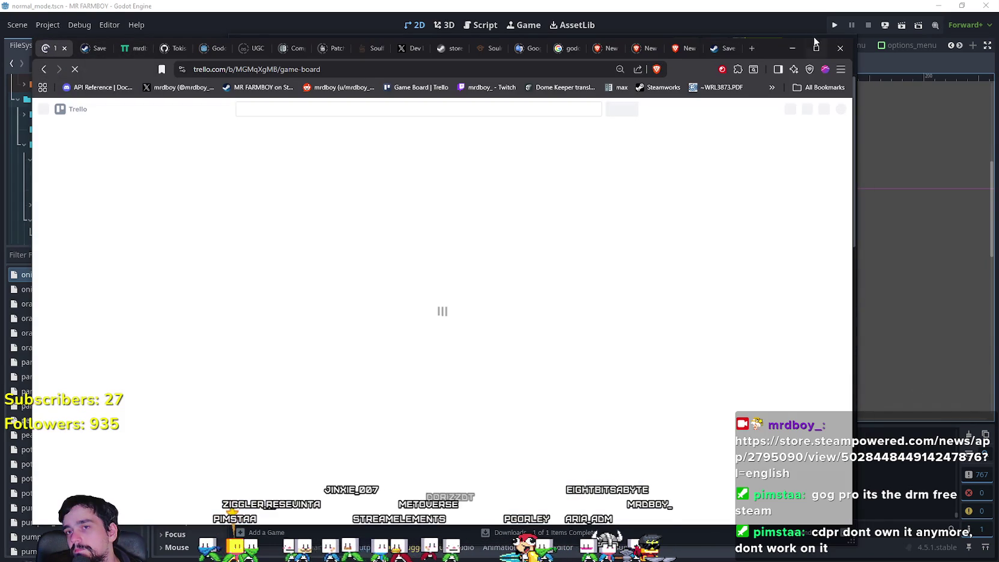
{"action": "left_click_drag", "start_coordinate": [771, 55], "coordinate": [842, 37]}
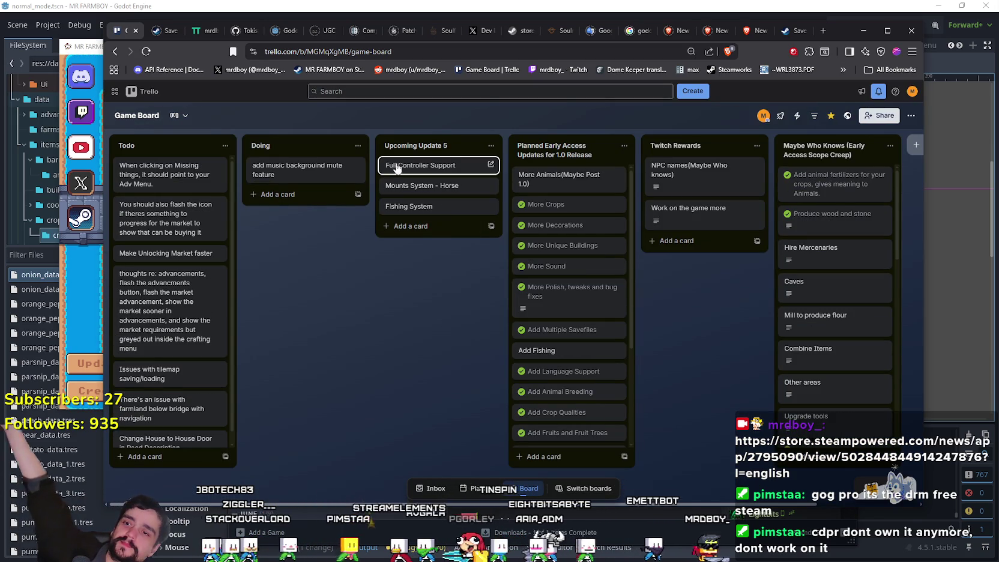
{"action": "left_click", "coordinate": [389, 166]}
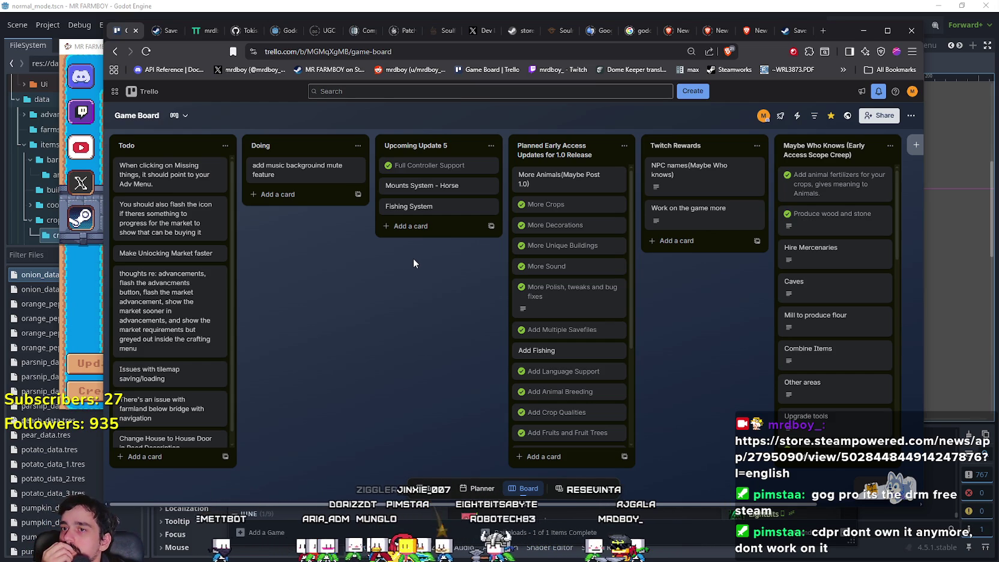
{"action": "scroll", "coordinate": [606, 282], "scroll_direction": "down", "scroll_amount": 3}
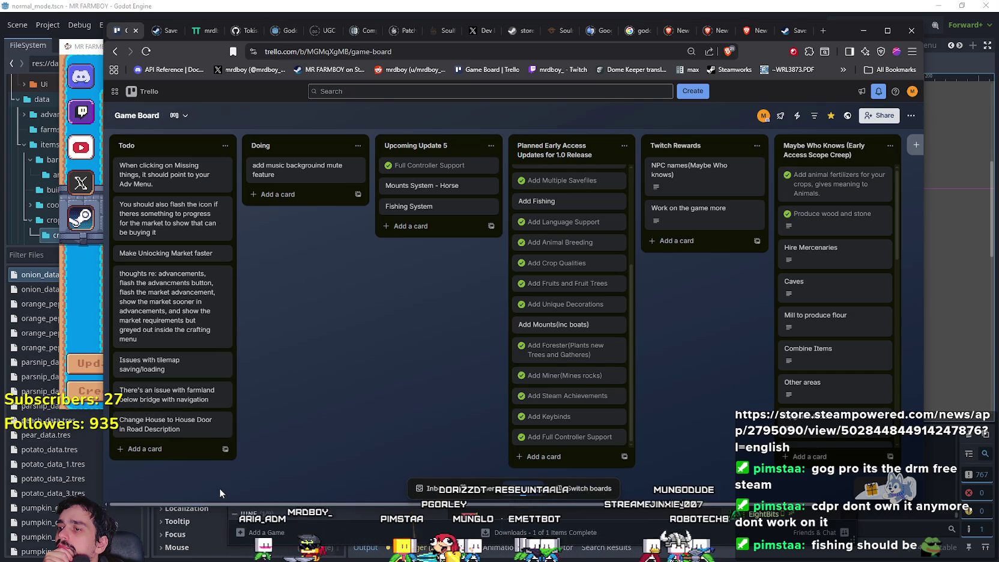
{"action": "right_click", "coordinate": [182, 427]}
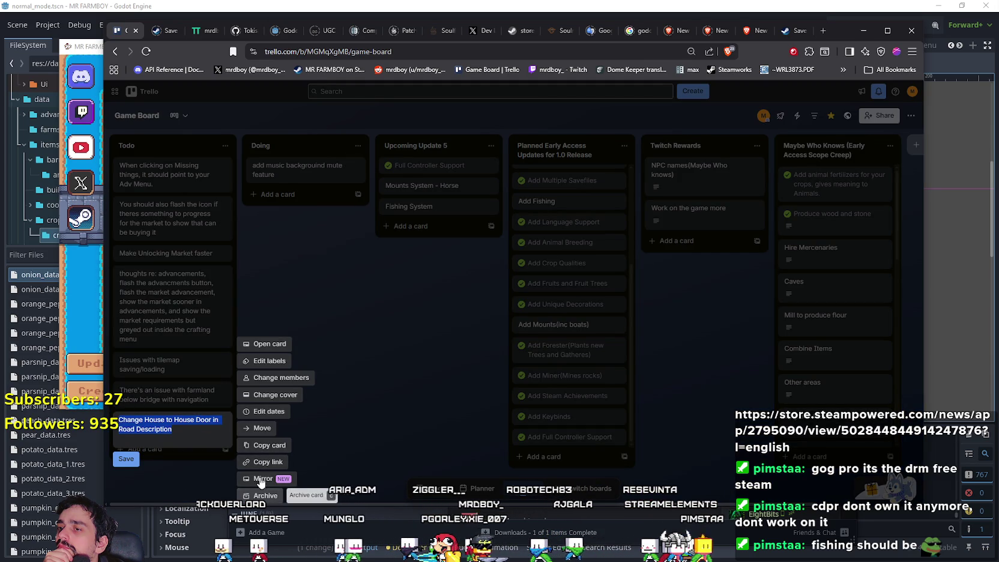
Step: Back out of the Todo card and list actions unchanged, then maximise the MR FARMBOY game window
{"action": "left_click", "coordinate": [341, 410]}
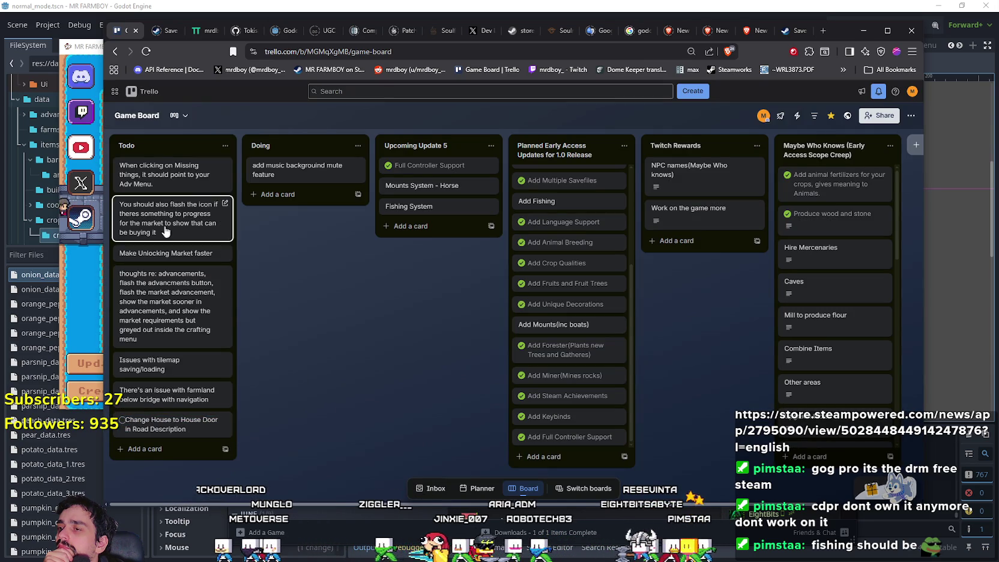
{"action": "left_click", "coordinate": [226, 147]}
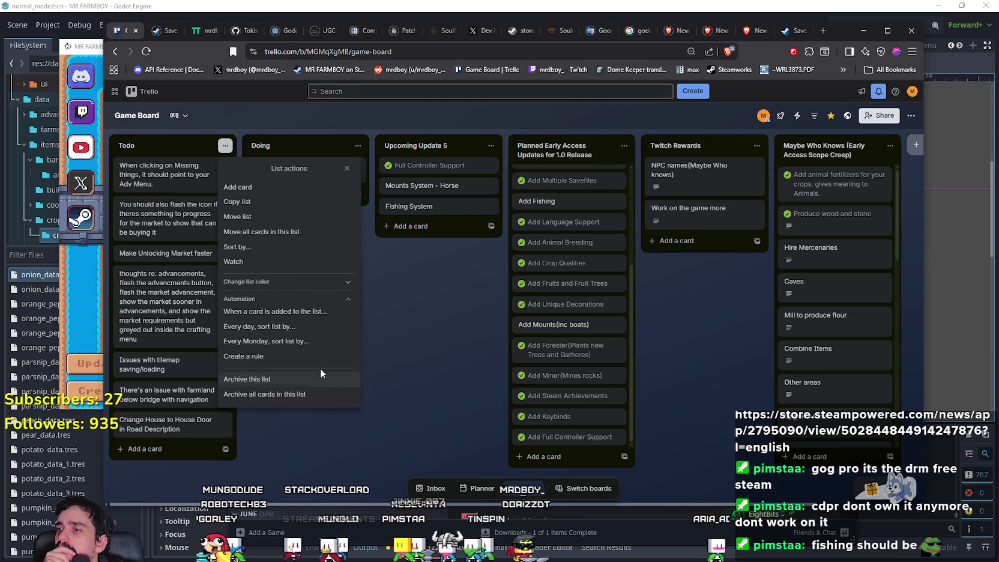
{"action": "left_click", "coordinate": [311, 397]}
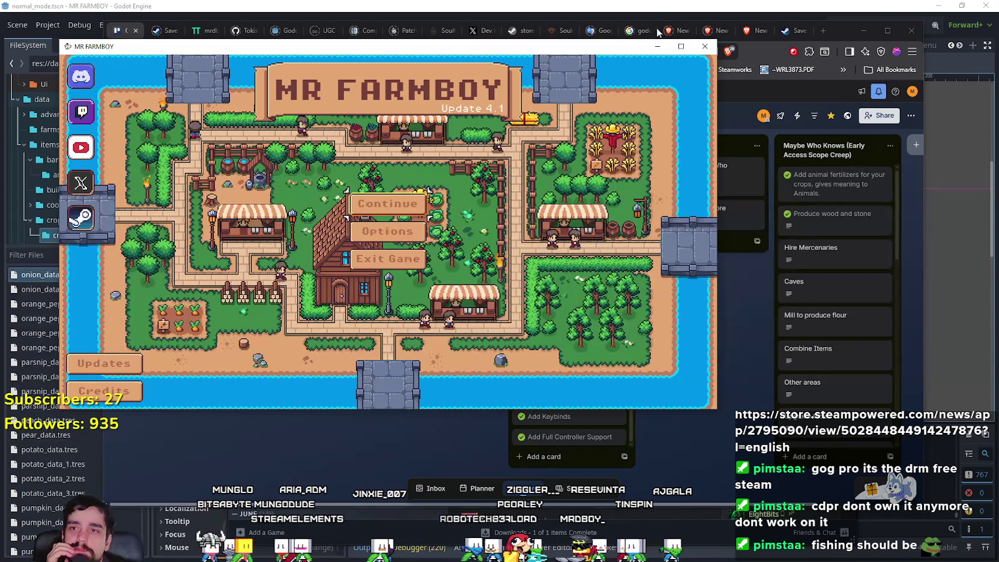
{"action": "left_click", "coordinate": [671, 41]}
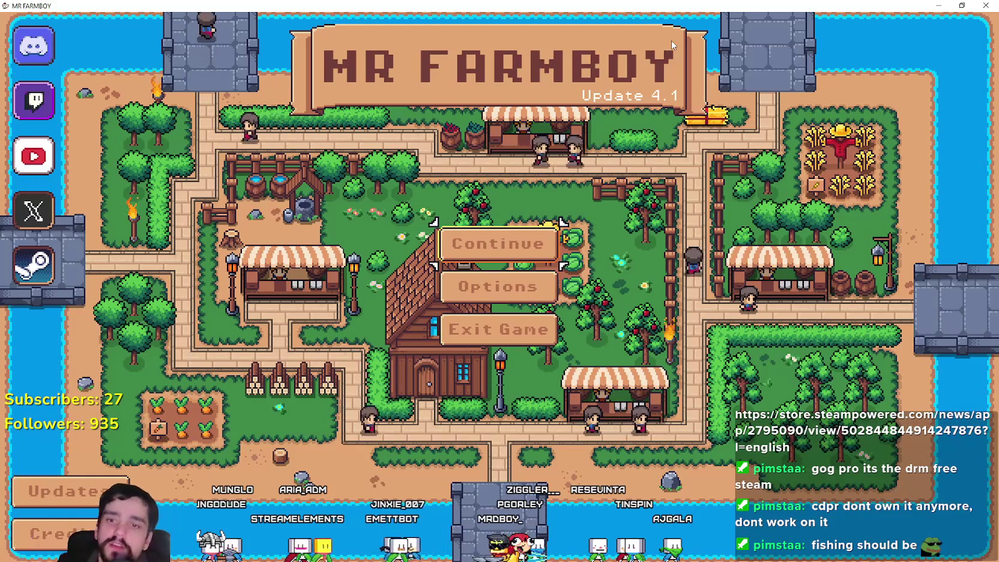
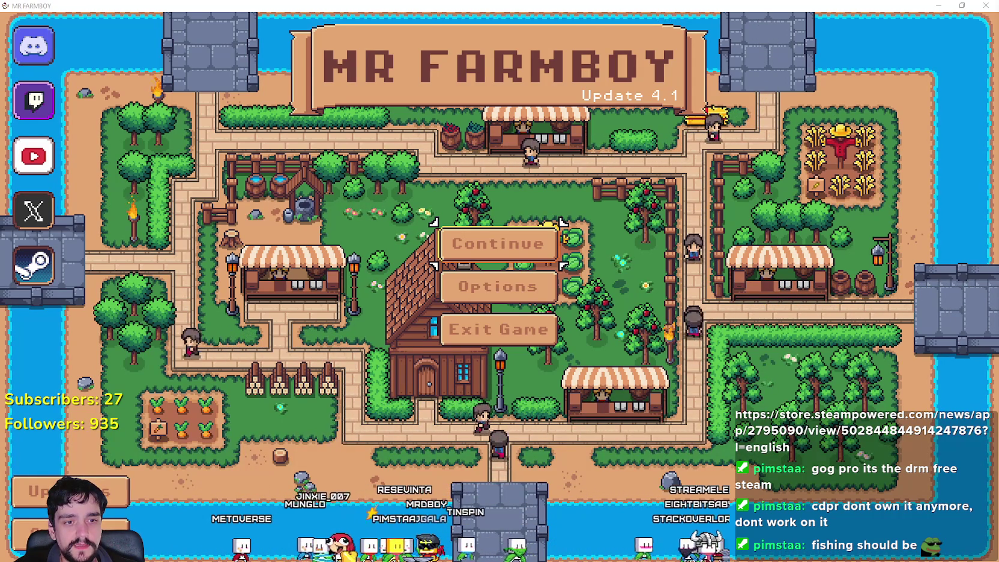
Step: Open Player.png from File > Open Recent, next to terrainSet.png
{"action": "key", "text": "alt+Tab"}
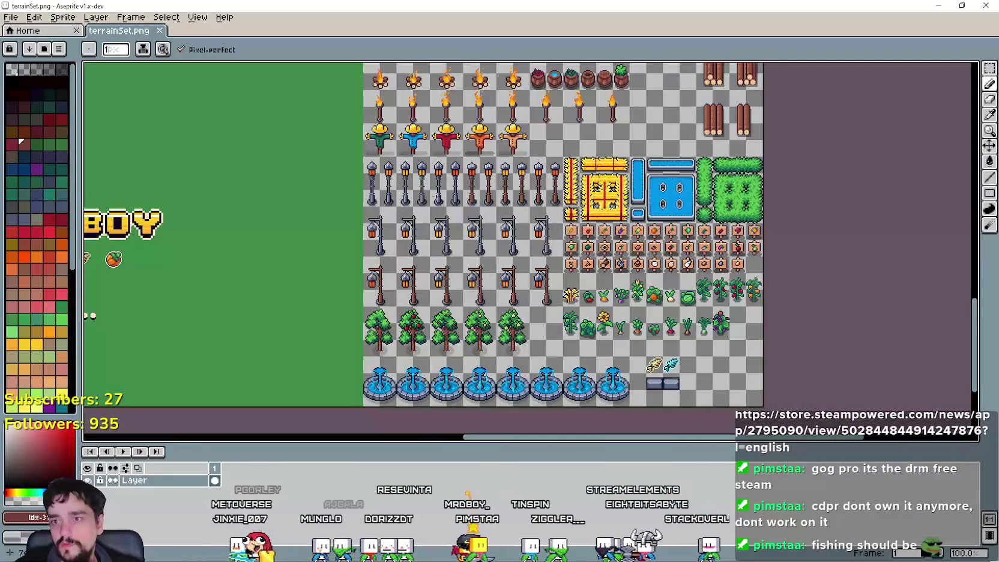
{"action": "scroll", "coordinate": [577, 352], "scroll_direction": "down", "scroll_amount": 1}
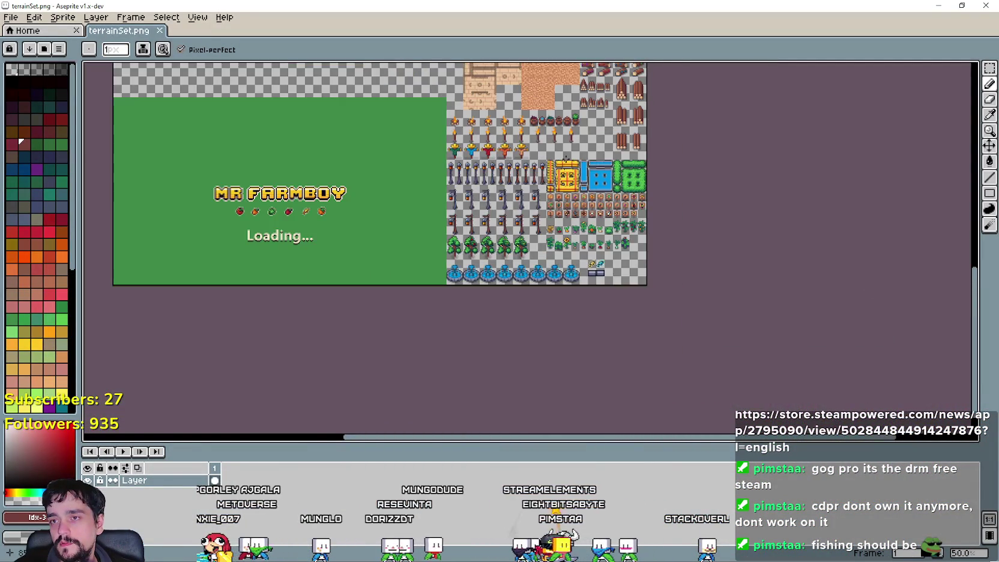
{"action": "left_click", "coordinate": [13, 17]}
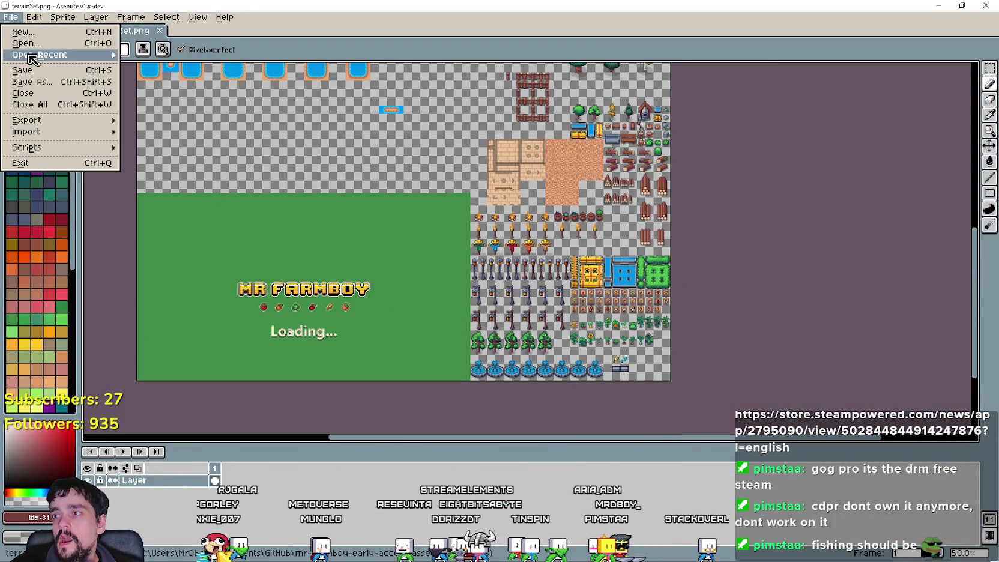
{"action": "mouse_move", "coordinate": [48, 55]}
{"action": "left_click", "coordinate": [171, 93]}
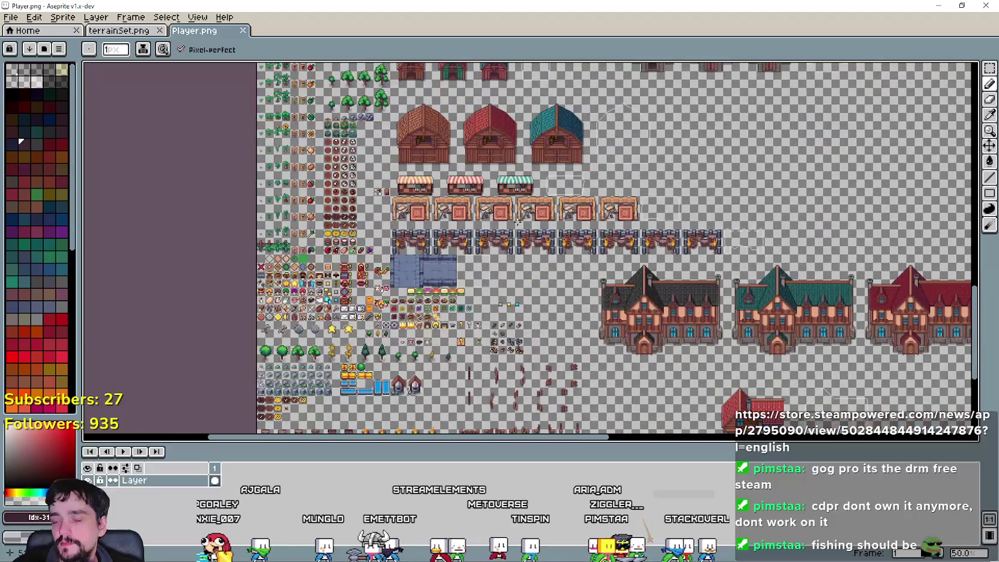
Step: Pan the Player sheet to the item and house sprites, then dismiss the recent files list
{"action": "scroll", "coordinate": [519, 313], "scroll_direction": "up", "scroll_amount": 1}
{"action": "left_click_drag", "start_coordinate": [519, 312], "coordinate": [624, 200]}
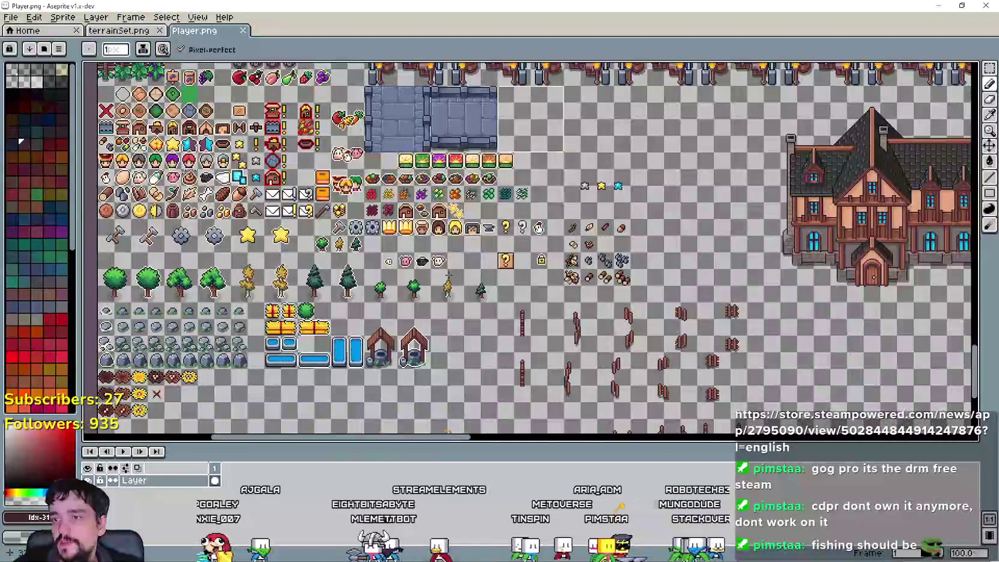
{"action": "left_click", "coordinate": [12, 17]}
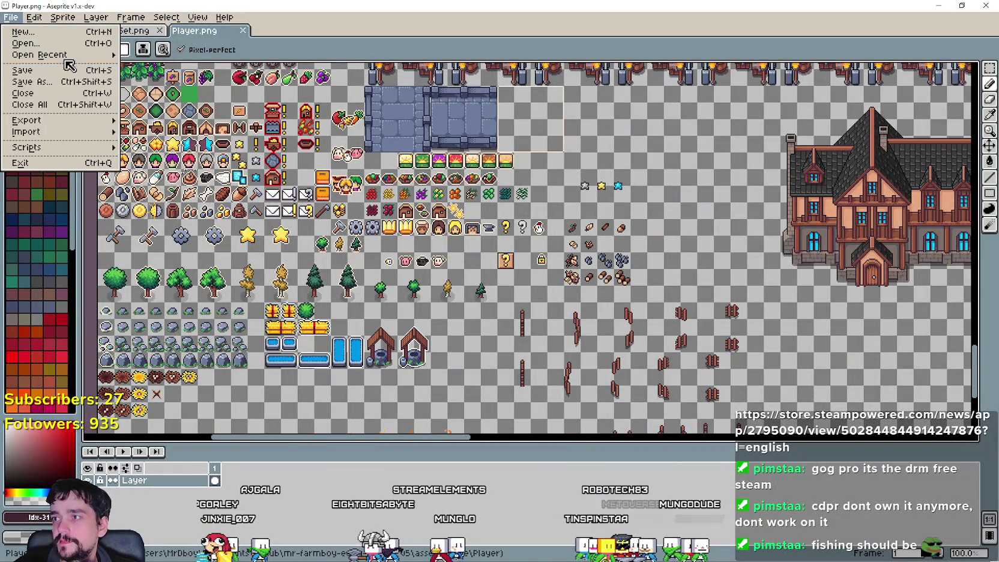
{"action": "mouse_move", "coordinate": [54, 55]}
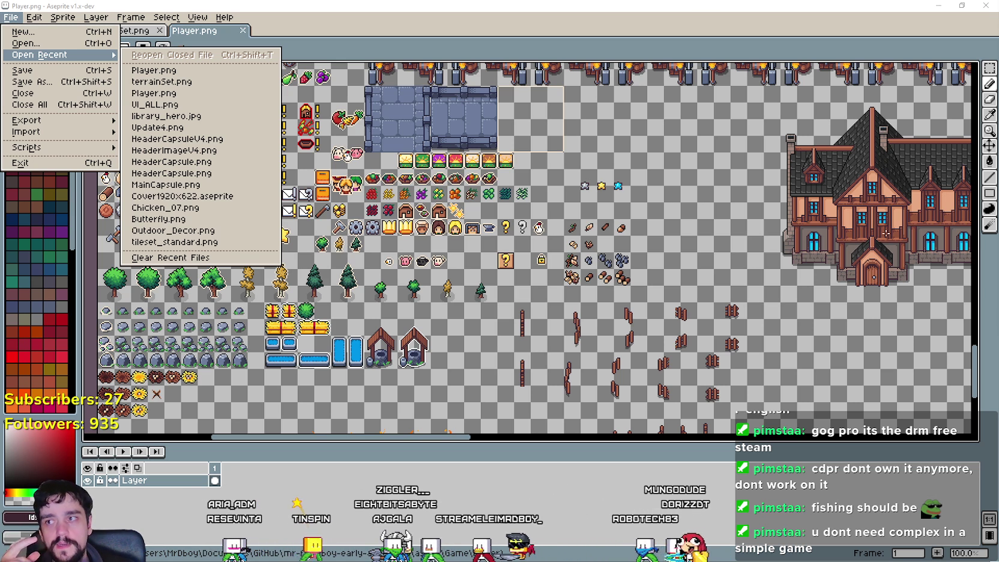
{"action": "left_click", "coordinate": [569, 37]}
{"action": "scroll", "coordinate": [555, 282], "scroll_direction": "up", "scroll_amount": 1}
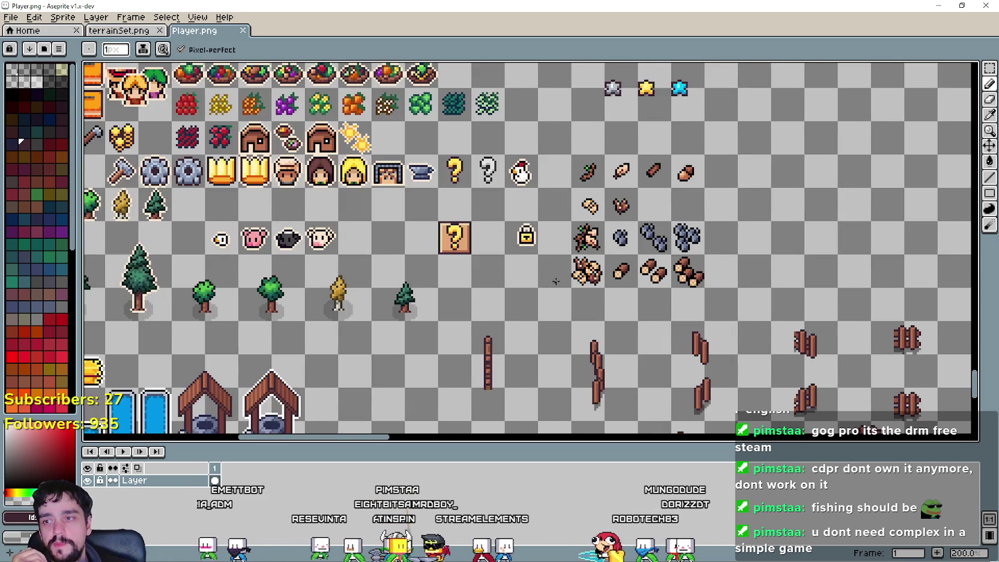
Step: Zoom into the Food_Icons_Outline.png sheet of meats, fish, vegetables and seed packets
{"action": "scroll", "coordinate": [557, 280], "scroll_direction": "down", "scroll_amount": 1}
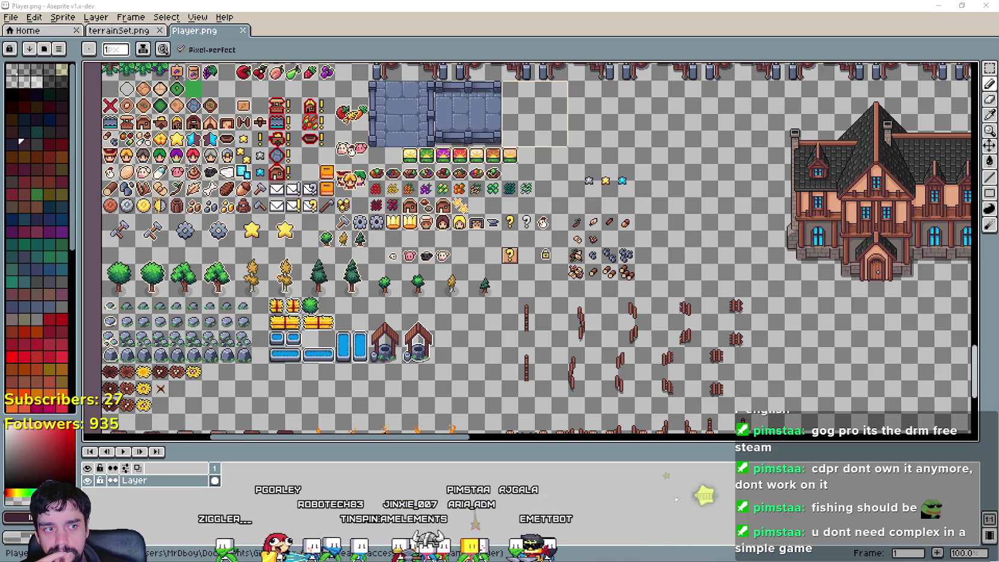
{"action": "scroll", "coordinate": [519, 210], "scroll_direction": "up", "scroll_amount": 2}
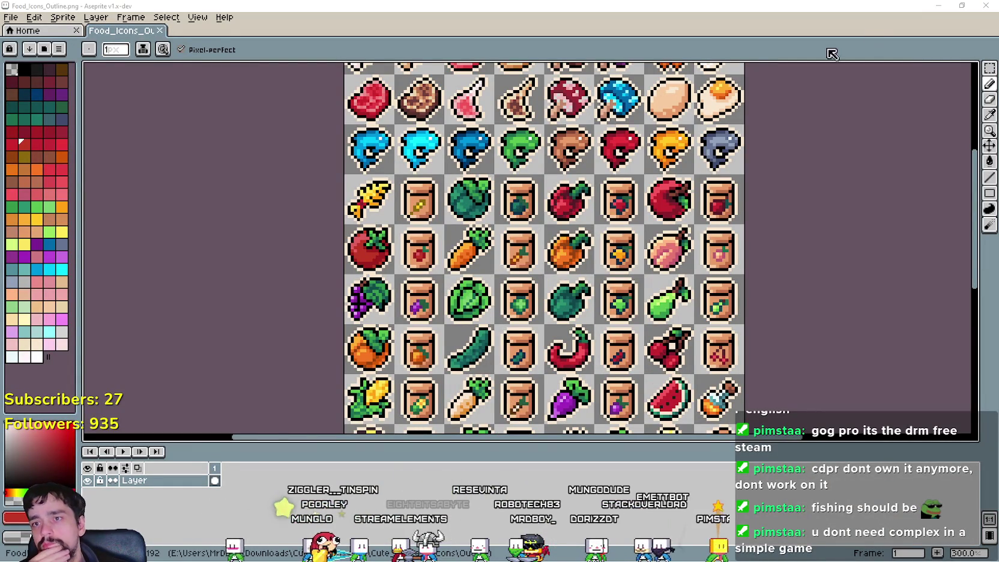
Step: Draw a rectangular marquee selection around the row of fish icons
{"action": "left_click", "coordinate": [989, 69]}
{"action": "mouse_move", "coordinate": [343, 123]}
{"action": "left_mouse_down"}
{"action": "mouse_move", "coordinate": [546, 175]}
{"action": "mouse_move", "coordinate": [746, 176]}
{"action": "left_mouse_up"}
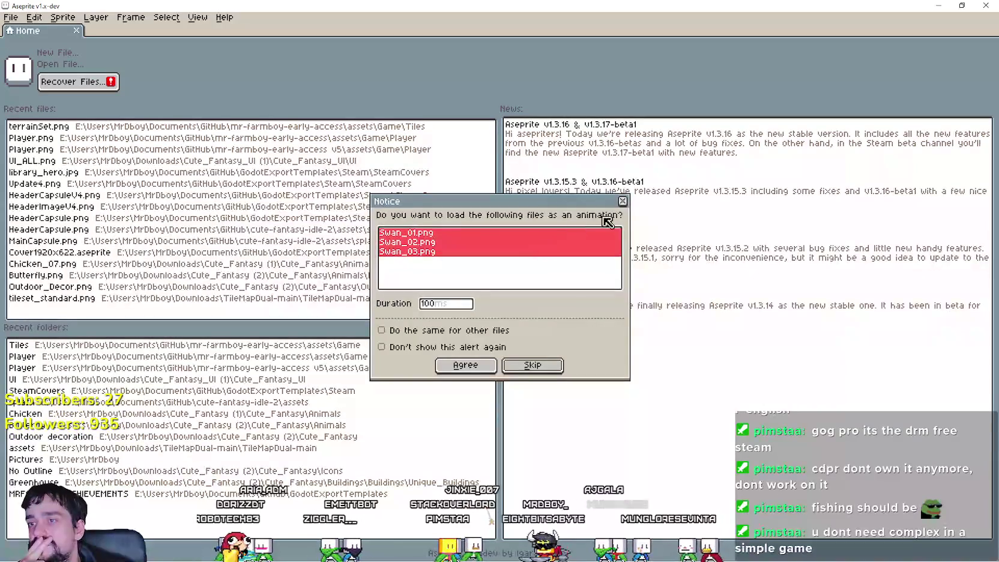
Step: Load Swan_01.png as a single image and pan across its walking, swimming and sleeping rows
{"action": "key", "text": "Return"}
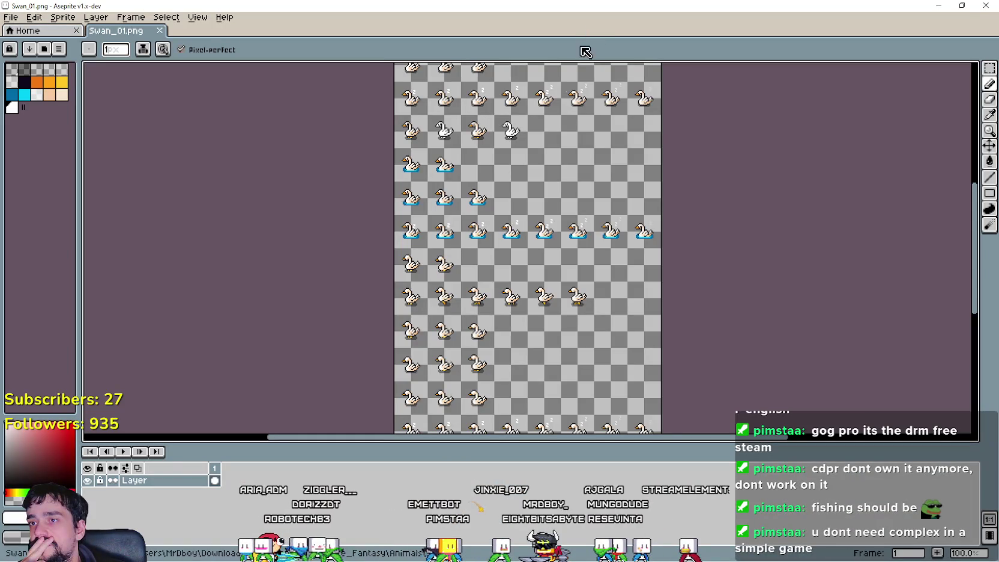
{"action": "left_click_drag", "start_coordinate": [551, 293], "coordinate": [538, 346]}
{"action": "scroll", "coordinate": [533, 295], "scroll_direction": "down", "scroll_amount": 5}
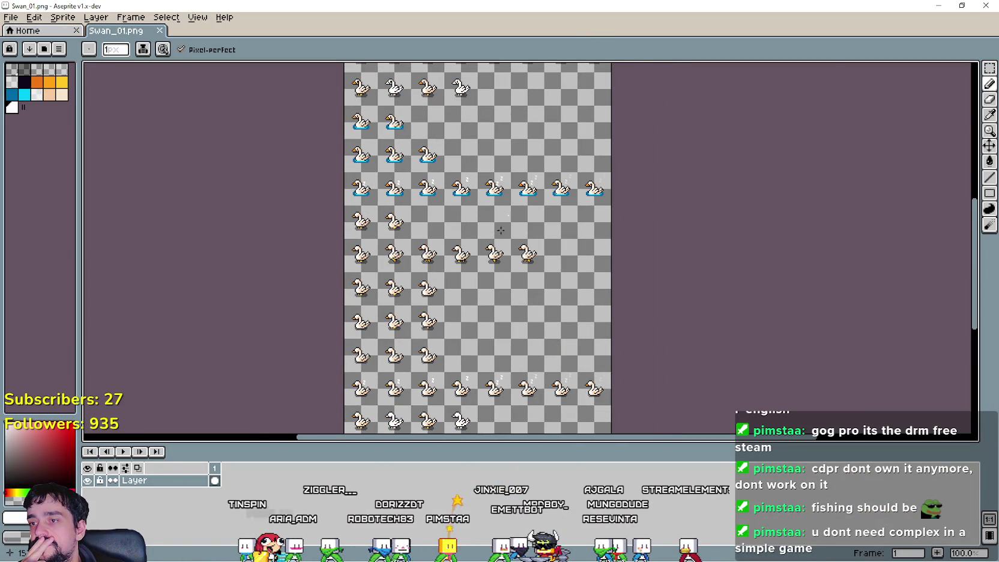
{"action": "scroll", "coordinate": [384, 106], "scroll_direction": "up", "scroll_amount": 1}
{"action": "scroll", "coordinate": [627, 315], "scroll_direction": "down", "scroll_amount": 1}
{"action": "mouse_move", "coordinate": [628, 316]}
{"action": "left_mouse_down"}
{"action": "mouse_move", "coordinate": [508, 62]}
{"action": "mouse_move", "coordinate": [514, 172]}
{"action": "mouse_move", "coordinate": [537, 54]}
{"action": "mouse_move", "coordinate": [543, 211]}
{"action": "left_mouse_up"}
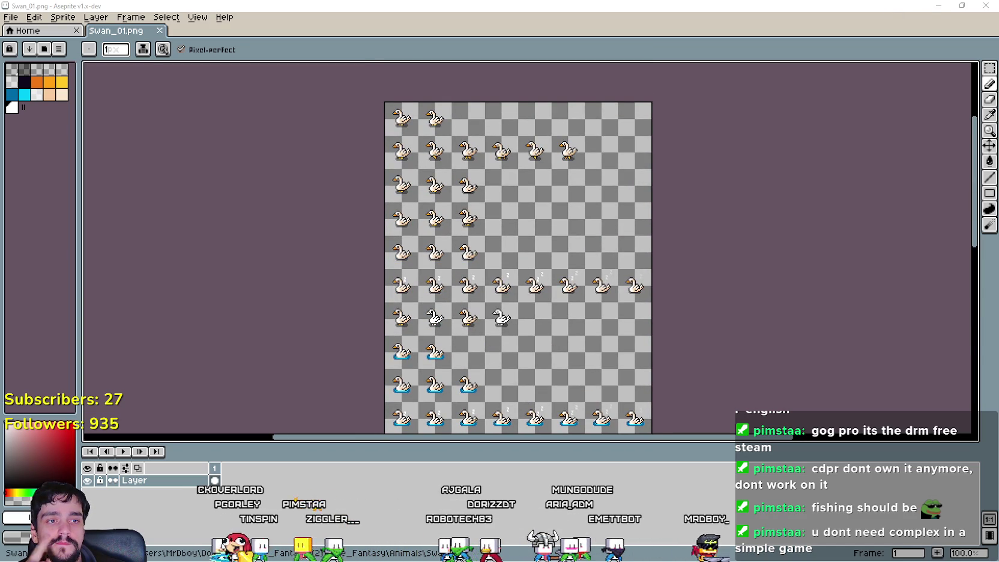
{"action": "scroll", "coordinate": [462, 156], "scroll_direction": "up", "scroll_amount": 1}
{"action": "mouse_move", "coordinate": [462, 156]}
{"action": "left_mouse_down"}
{"action": "mouse_move", "coordinate": [551, 310]}
{"action": "mouse_move", "coordinate": [555, 109]}
{"action": "left_mouse_up"}
{"action": "scroll", "coordinate": [556, 109], "scroll_direction": "down", "scroll_amount": 1}
{"action": "left_click_drag", "start_coordinate": [692, 295], "coordinate": [616, 135]}
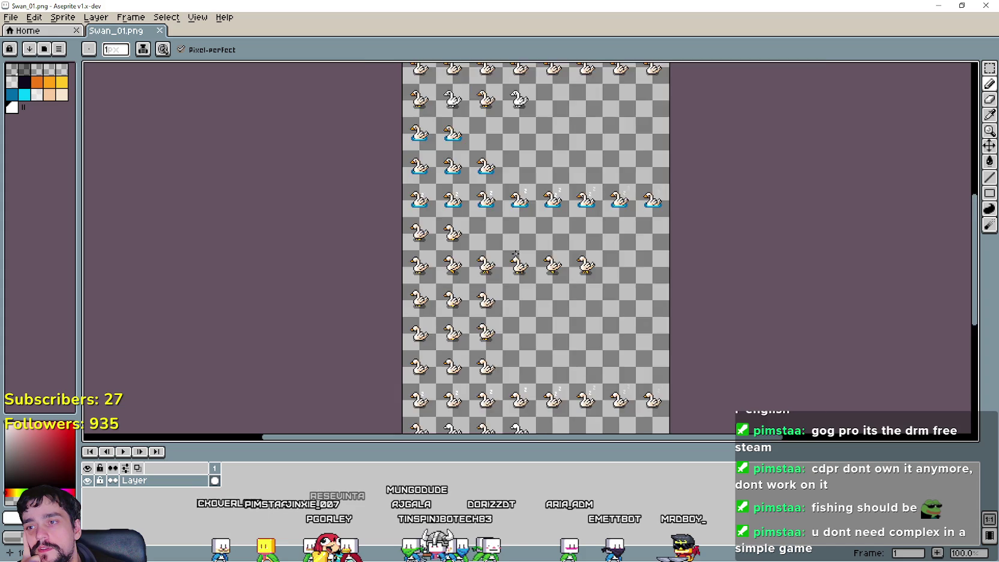
{"action": "scroll", "coordinate": [514, 253], "scroll_direction": "up", "scroll_amount": 1}
{"action": "left_click_drag", "start_coordinate": [578, 343], "coordinate": [624, 160]}
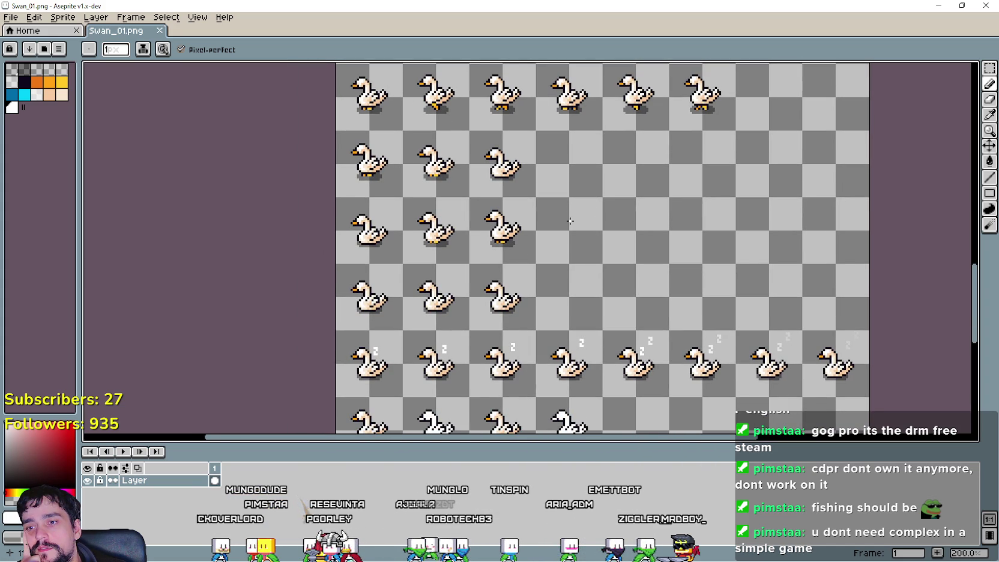
{"action": "mouse_move", "coordinate": [575, 328]}
{"action": "left_mouse_down"}
{"action": "mouse_move", "coordinate": [640, 171]}
{"action": "mouse_move", "coordinate": [646, 178]}
{"action": "mouse_move", "coordinate": [540, 175]}
{"action": "left_mouse_up"}
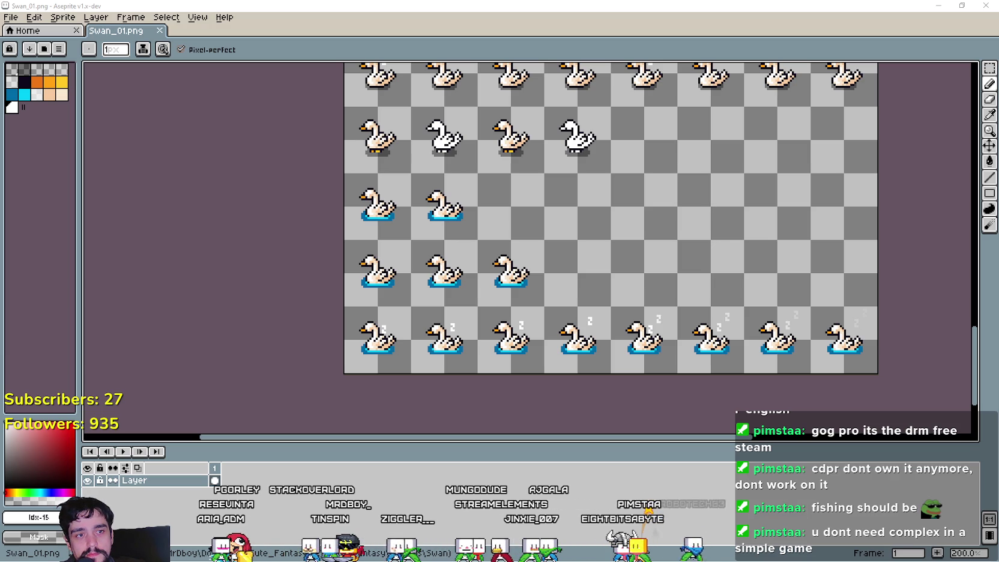
Step: Close the swan sheet, open Frog_01.png to look it over, then close the frog window
{"action": "key", "text": "ctrl+w"}
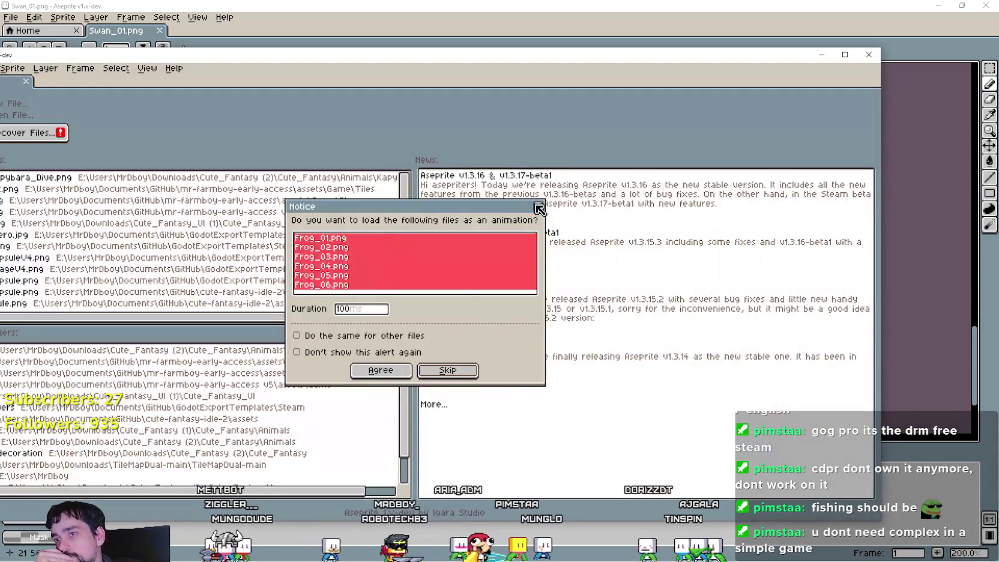
{"action": "left_click", "coordinate": [535, 203]}
{"action": "scroll", "coordinate": [464, 224], "scroll_direction": "up", "scroll_amount": 1}
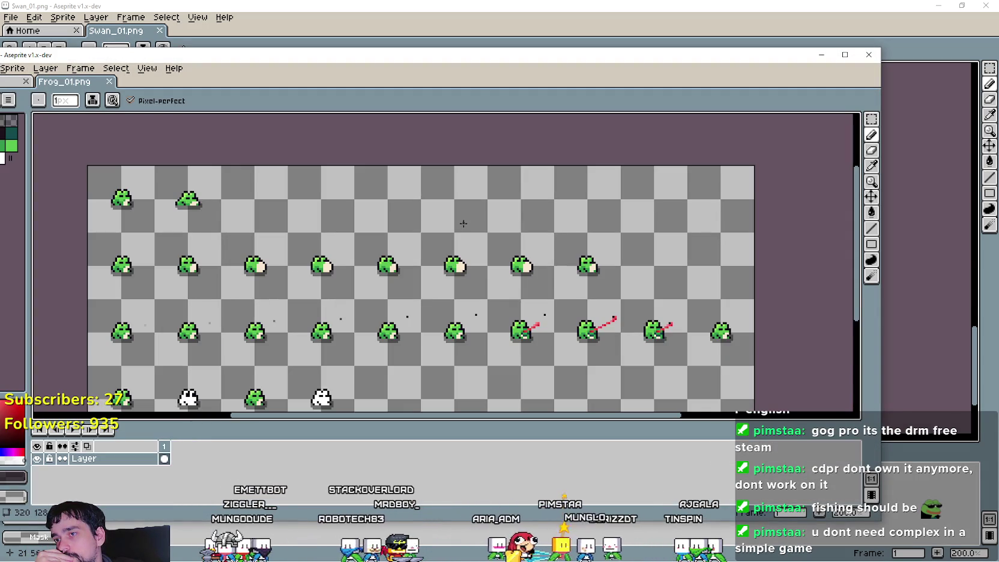
{"action": "mouse_move", "coordinate": [401, 246]}
{"action": "left_mouse_down"}
{"action": "mouse_move", "coordinate": [486, 208]}
{"action": "mouse_move", "coordinate": [481, 232]}
{"action": "left_mouse_up"}
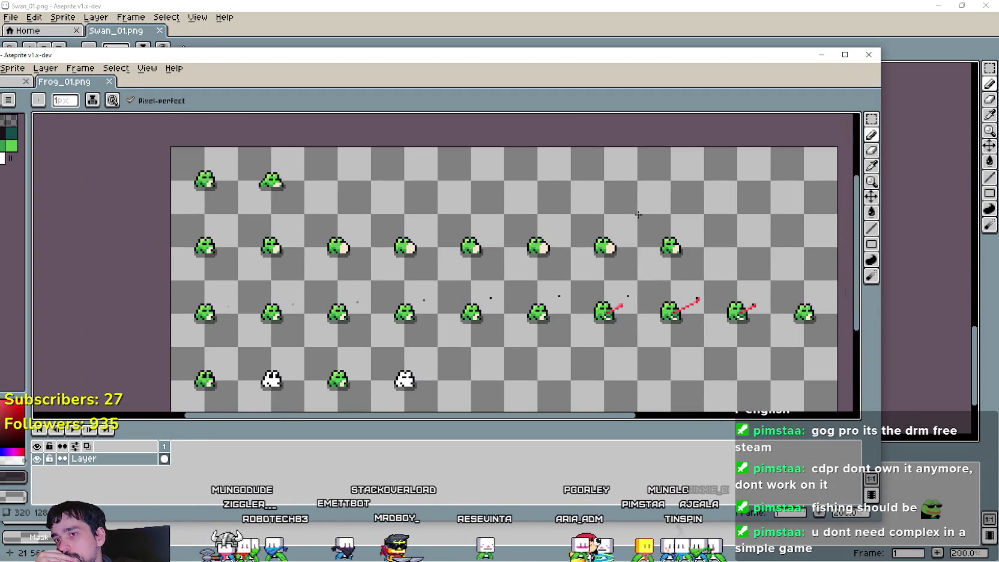
{"action": "left_click_drag", "start_coordinate": [672, 233], "coordinate": [646, 149]}
{"action": "left_click", "coordinate": [868, 54]}
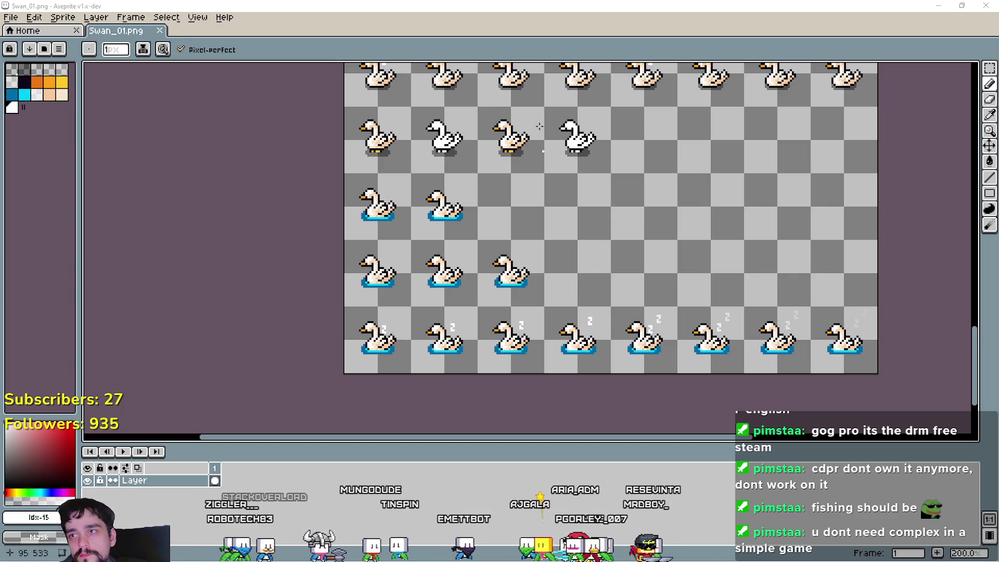
Step: Compare the food icons sheet, then bring Player.png's house, chest and fence rows into view
{"action": "key", "text": "alt+Tab"}
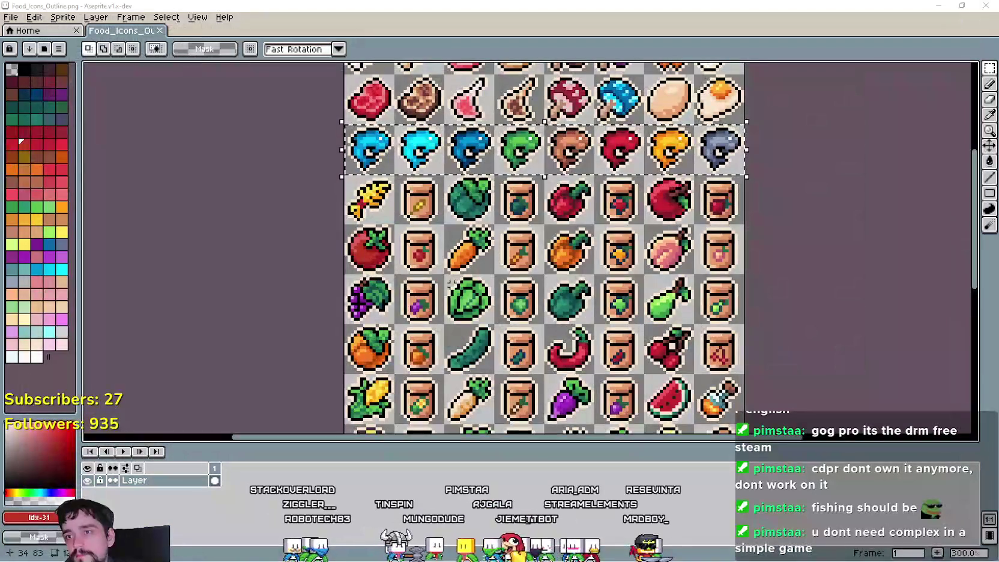
{"action": "left_click_drag", "start_coordinate": [480, 270], "coordinate": [529, 210]}
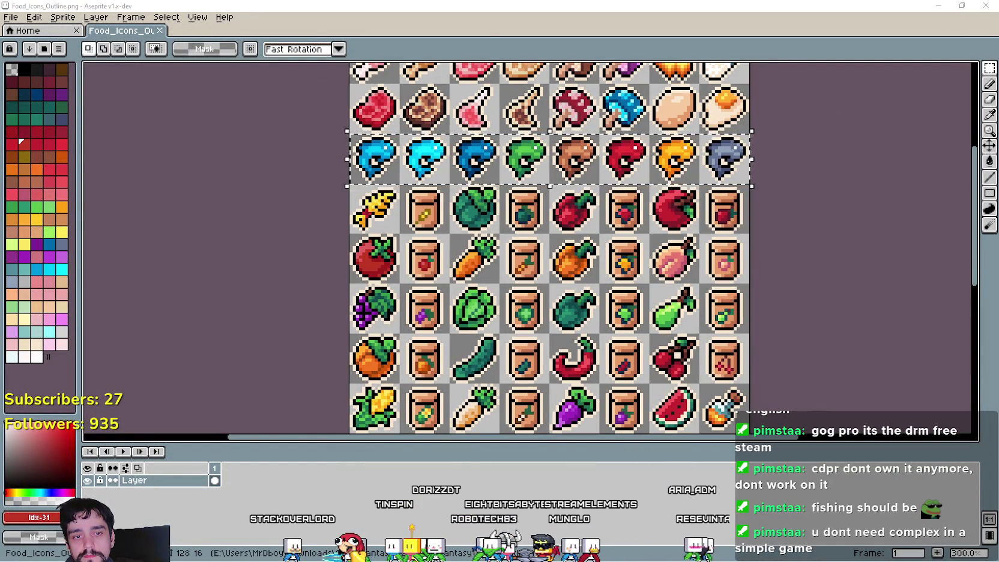
{"action": "key", "text": "alt+Tab"}
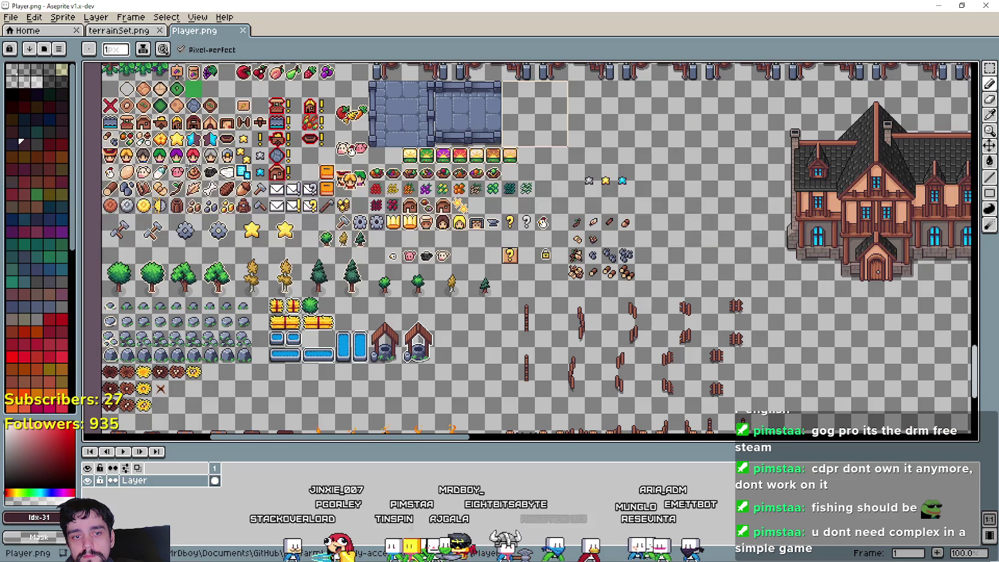
{"action": "scroll", "coordinate": [588, 305], "scroll_direction": "down", "scroll_amount": 2}
{"action": "scroll", "coordinate": [432, 267], "scroll_direction": "up", "scroll_amount": 1}
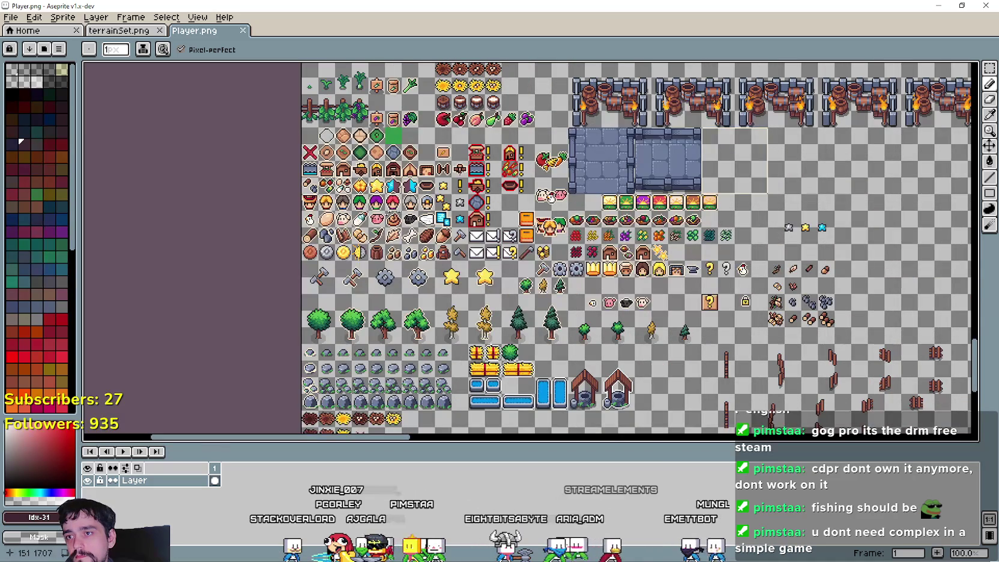
{"action": "scroll", "coordinate": [462, 149], "scroll_direction": "up", "scroll_amount": 3}
{"action": "mouse_move", "coordinate": [600, 361]}
{"action": "left_mouse_down"}
{"action": "mouse_move", "coordinate": [417, 129]}
{"action": "mouse_move", "coordinate": [454, 165]}
{"action": "left_mouse_up"}
{"action": "mouse_move", "coordinate": [661, 304]}
{"action": "left_mouse_down"}
{"action": "mouse_move", "coordinate": [744, 304]}
{"action": "mouse_move", "coordinate": [743, 356]}
{"action": "mouse_move", "coordinate": [598, 201]}
{"action": "mouse_move", "coordinate": [579, 206]}
{"action": "left_mouse_up"}
{"action": "scroll", "coordinate": [579, 205], "scroll_direction": "up", "scroll_amount": 3}
{"action": "scroll", "coordinate": [457, 206], "scroll_direction": "down", "scroll_amount": 3}
{"action": "scroll", "coordinate": [457, 206], "scroll_direction": "up", "scroll_amount": 3}
{"action": "scroll", "coordinate": [458, 206], "scroll_direction": "up", "scroll_amount": 1}
Step: Paste the fish row beside the sunset tiles, commit it, save Player.png, and select the eight fish
{"action": "key", "text": "ctrl+v"}
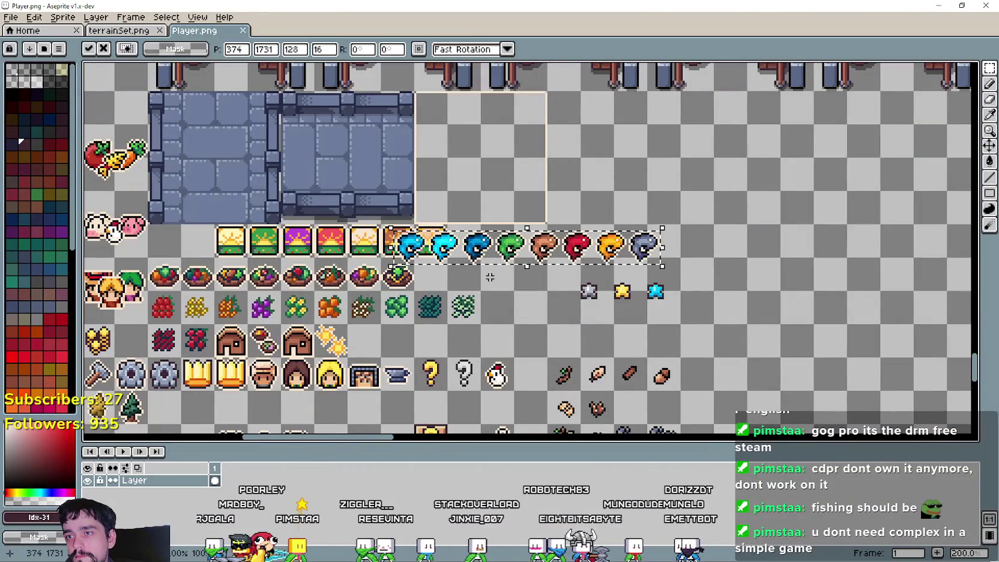
{"action": "scroll", "coordinate": [462, 250], "scroll_direction": "up", "scroll_amount": 1}
{"action": "mouse_move", "coordinate": [453, 242]}
{"action": "left_mouse_down"}
{"action": "mouse_move", "coordinate": [621, 281]}
{"action": "mouse_move", "coordinate": [529, 239]}
{"action": "left_mouse_up"}
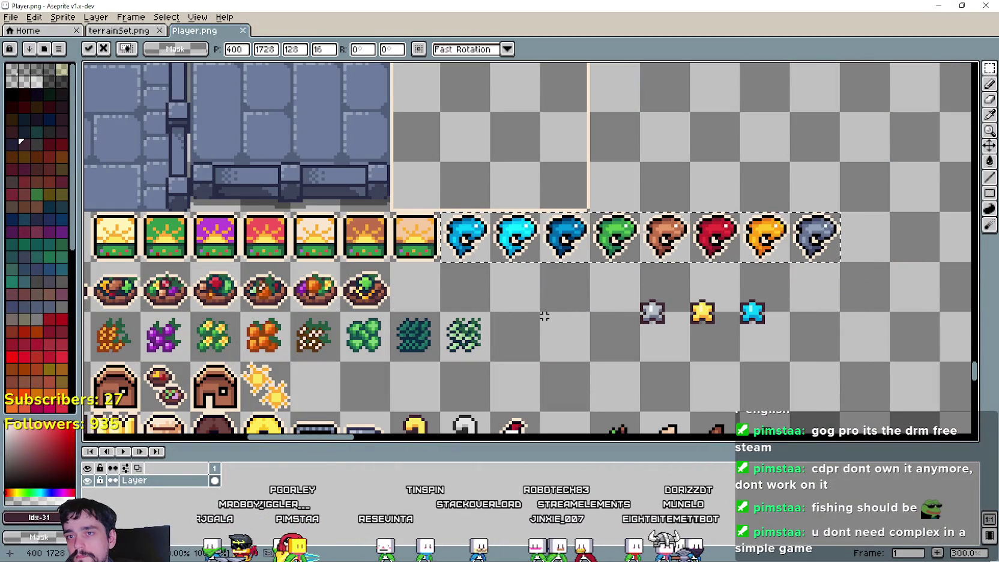
{"action": "key", "text": "Return"}
{"action": "scroll", "coordinate": [558, 303], "scroll_direction": "right", "scroll_amount": 1}
{"action": "key", "text": "ctrl+s"}
{"action": "key", "text": "Return"}
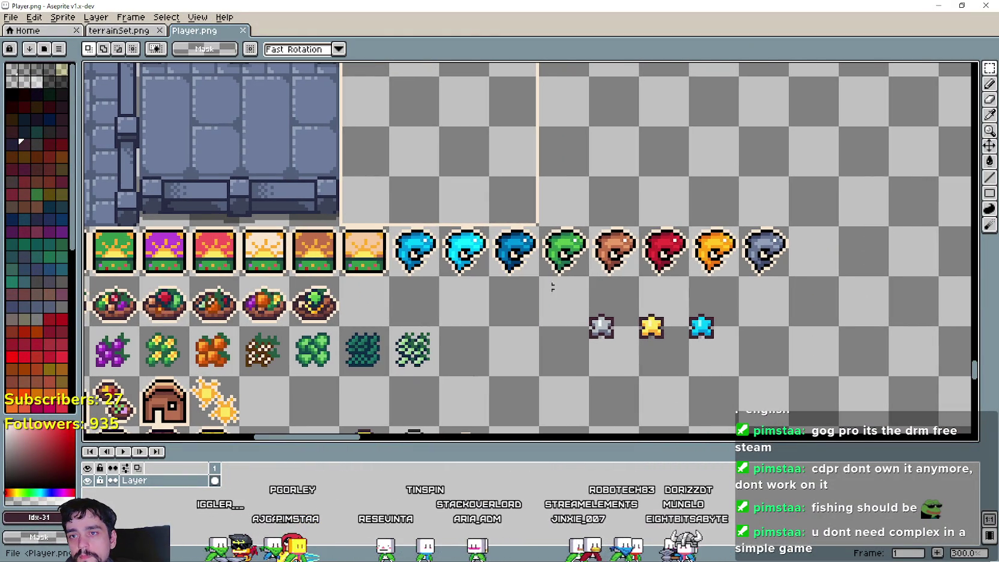
{"action": "mouse_move", "coordinate": [414, 251]}
{"action": "left_mouse_down"}
{"action": "mouse_move", "coordinate": [432, 264]}
{"action": "mouse_move", "coordinate": [777, 267]}
{"action": "left_mouse_up"}
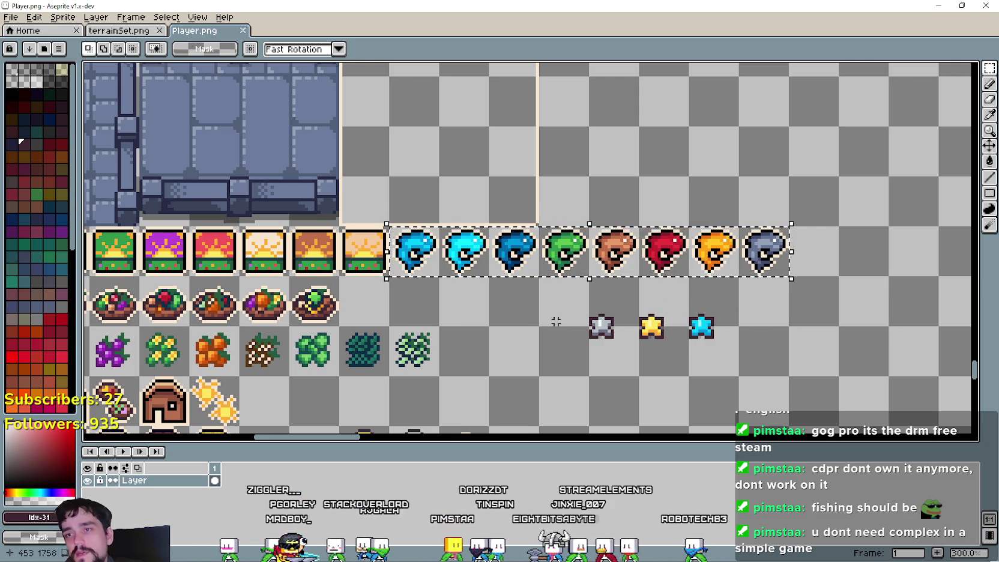
{"action": "left_click", "coordinate": [406, 262]}
{"action": "left_click_drag", "start_coordinate": [403, 262], "coordinate": [775, 259]}
{"action": "left_click", "coordinate": [397, 321]}
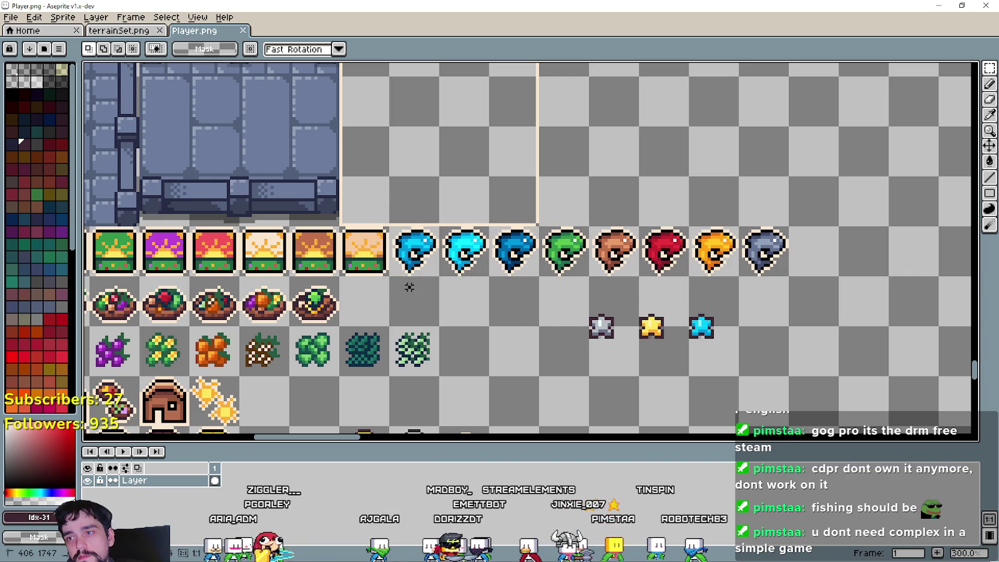
{"action": "left_click_drag", "start_coordinate": [515, 308], "coordinate": [792, 294]}
{"action": "left_click_drag", "start_coordinate": [822, 196], "coordinate": [753, 345]}
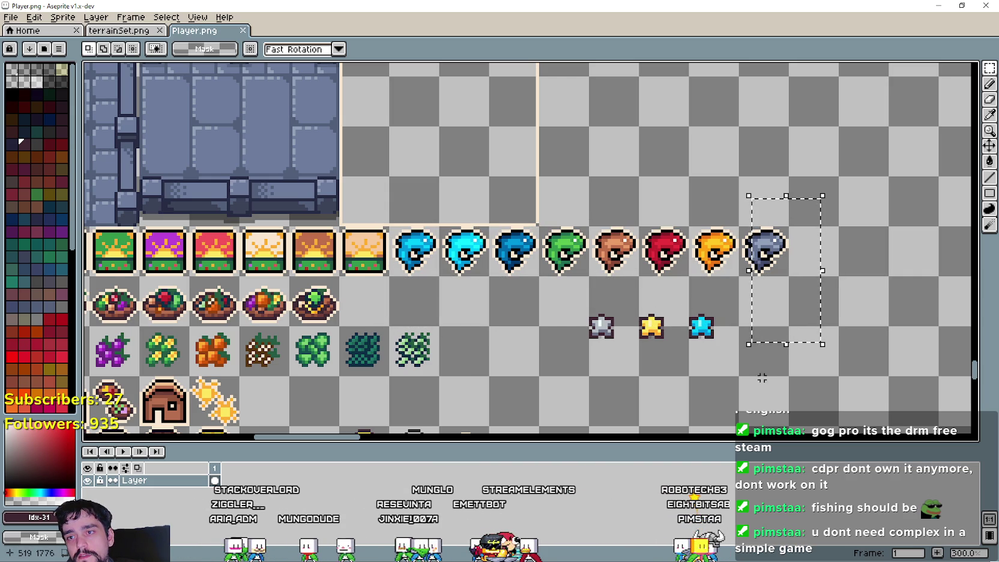
{"action": "left_click_drag", "start_coordinate": [840, 177], "coordinate": [764, 315]}
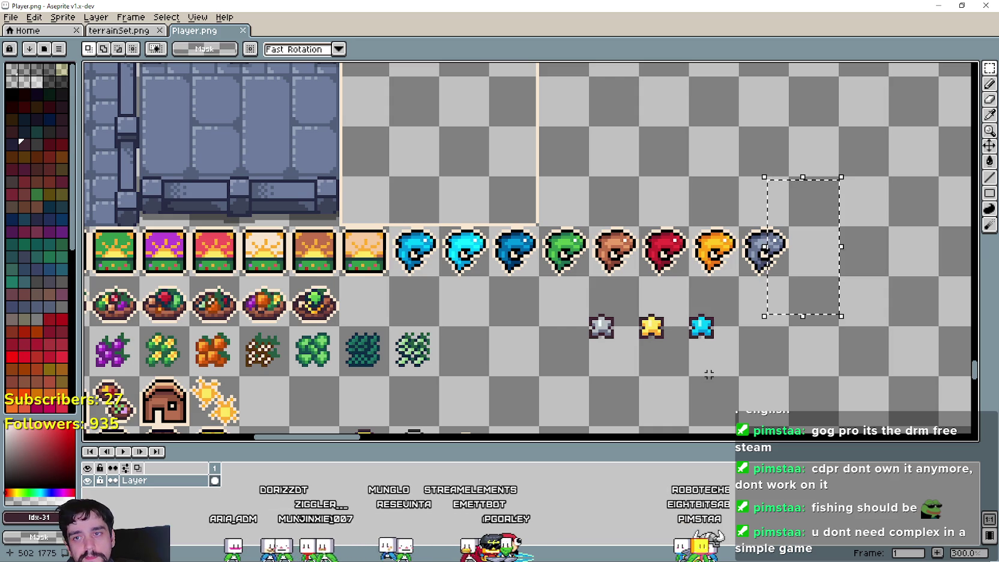
{"action": "left_click", "coordinate": [775, 345]}
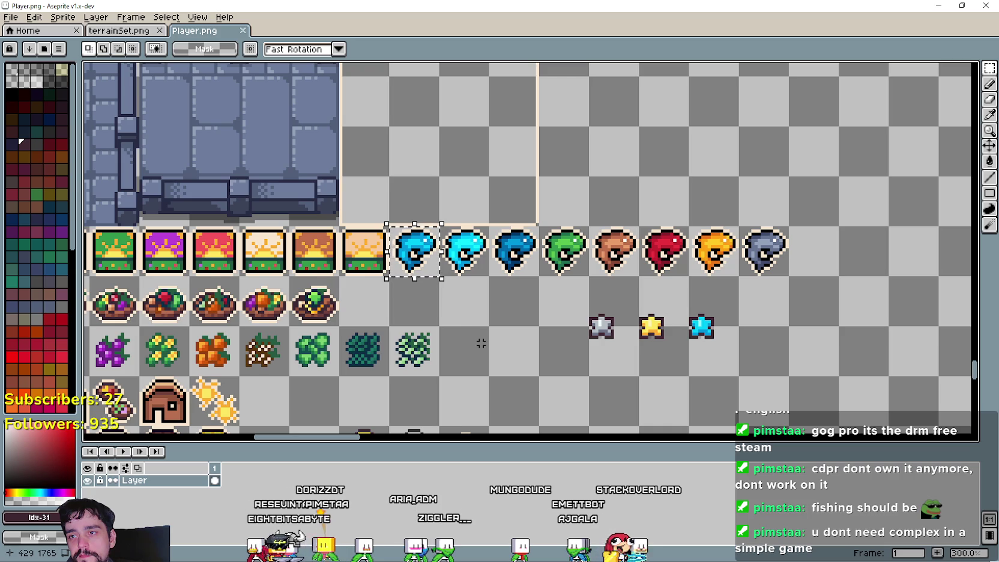
{"action": "mouse_move", "coordinate": [429, 264]}
{"action": "left_mouse_down"}
{"action": "mouse_move", "coordinate": [483, 252]}
{"action": "mouse_move", "coordinate": [780, 252]}
{"action": "left_mouse_up"}
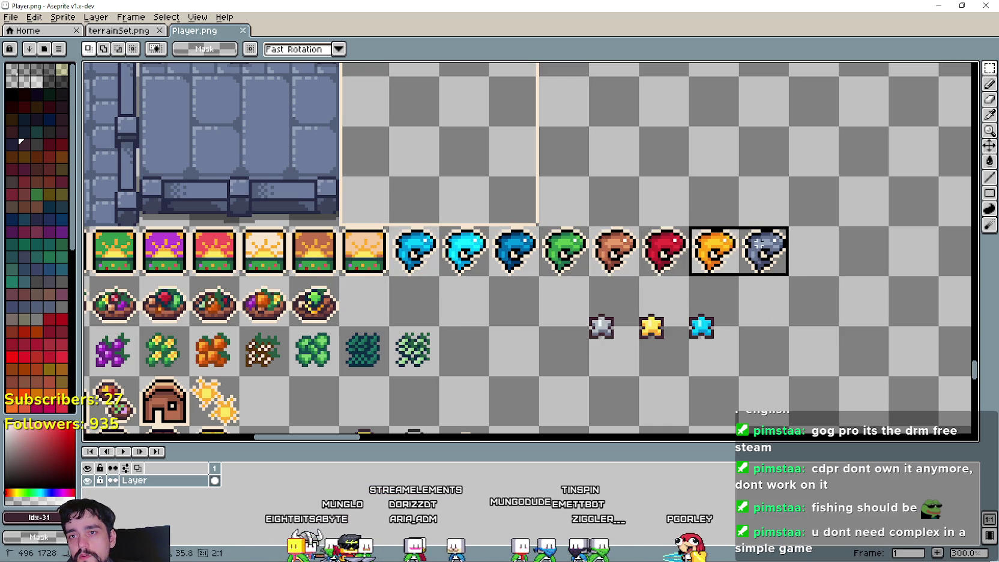
{"action": "left_click", "coordinate": [717, 381]}
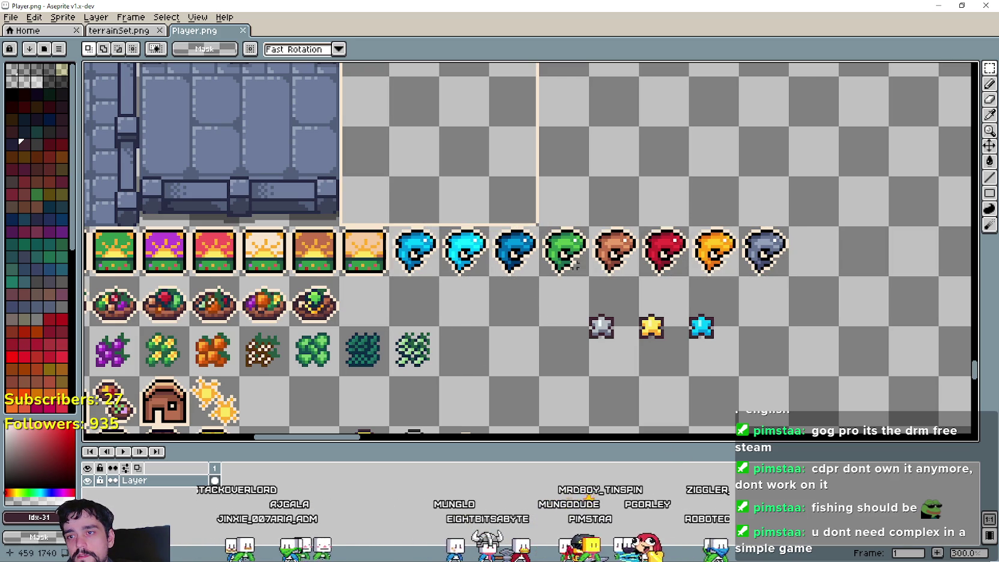
{"action": "left_click_drag", "start_coordinate": [713, 251], "coordinate": [763, 251]}
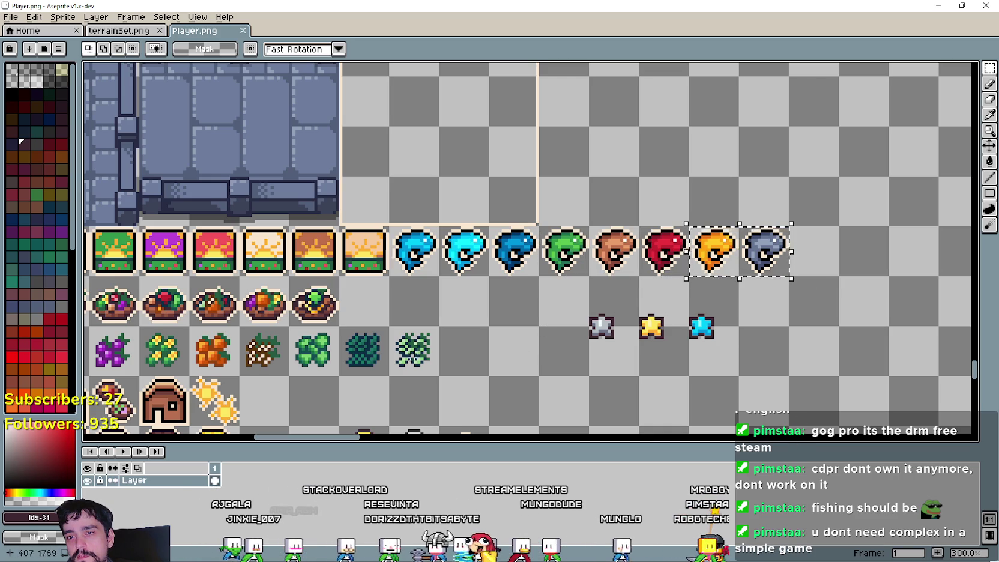
{"action": "left_click_drag", "start_coordinate": [428, 256], "coordinate": [817, 252]}
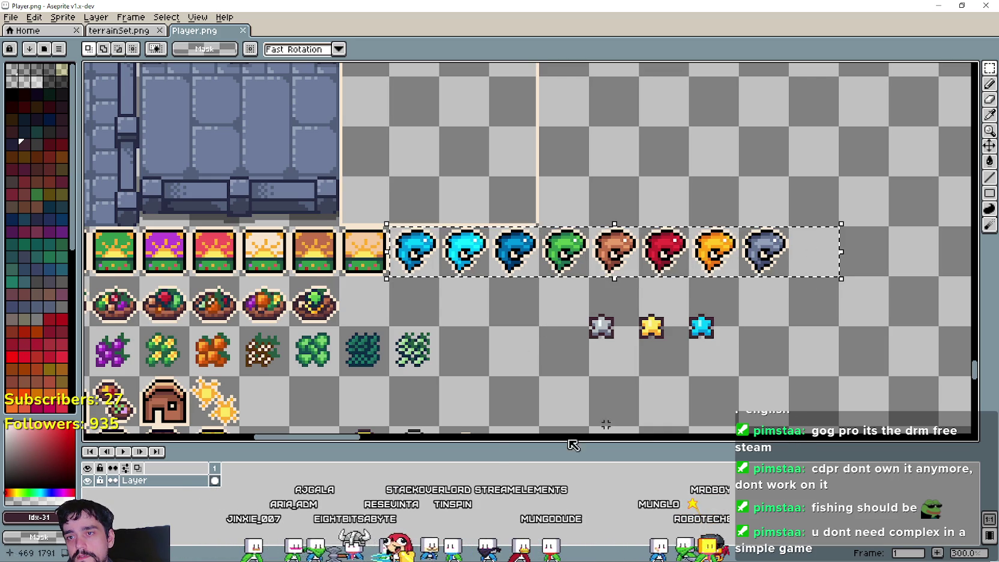
{"action": "left_click", "coordinate": [493, 358]}
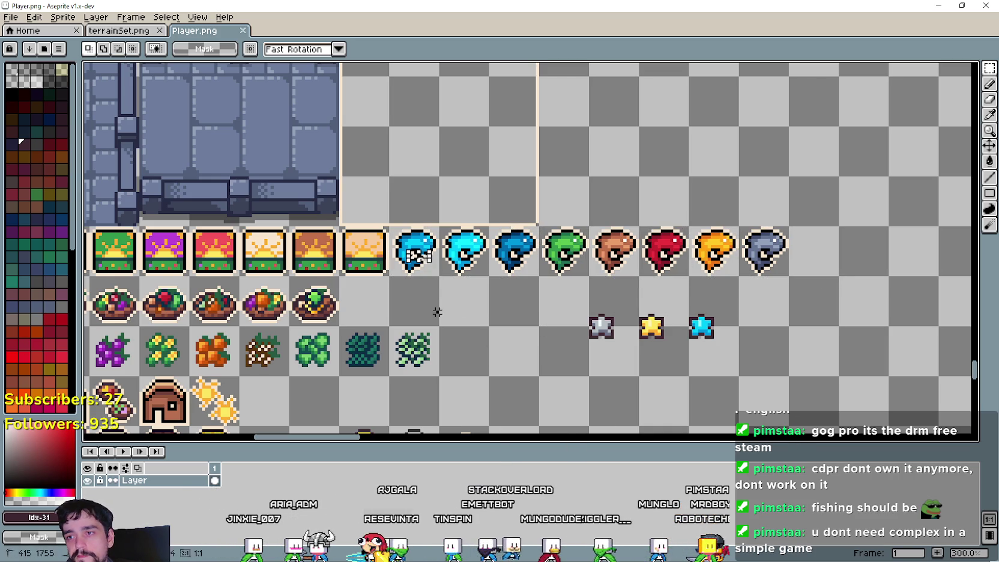
{"action": "left_click_drag", "start_coordinate": [414, 249], "coordinate": [786, 252]}
{"action": "left_click", "coordinate": [484, 330]}
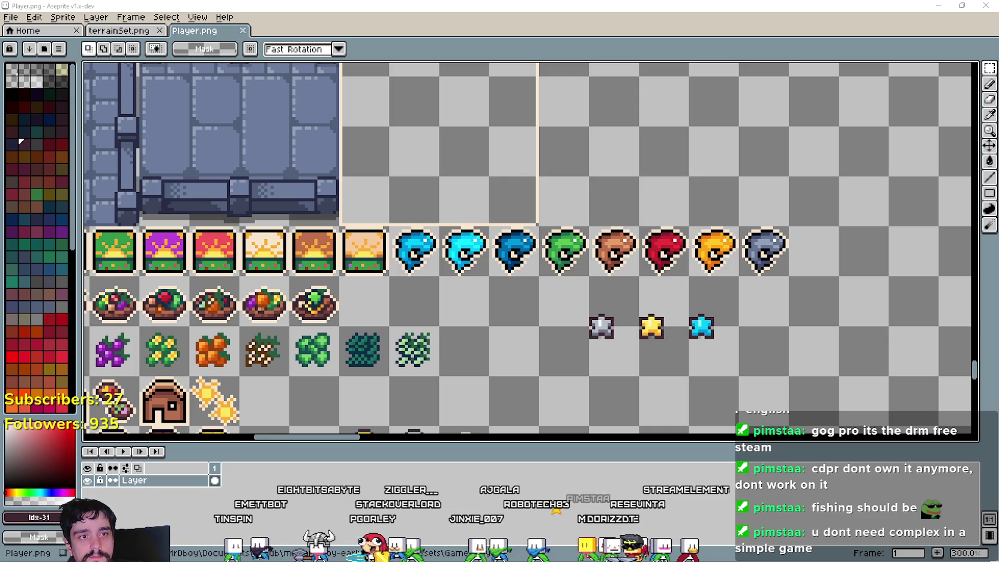
{"action": "left_click_drag", "start_coordinate": [419, 190], "coordinate": [488, 185]}
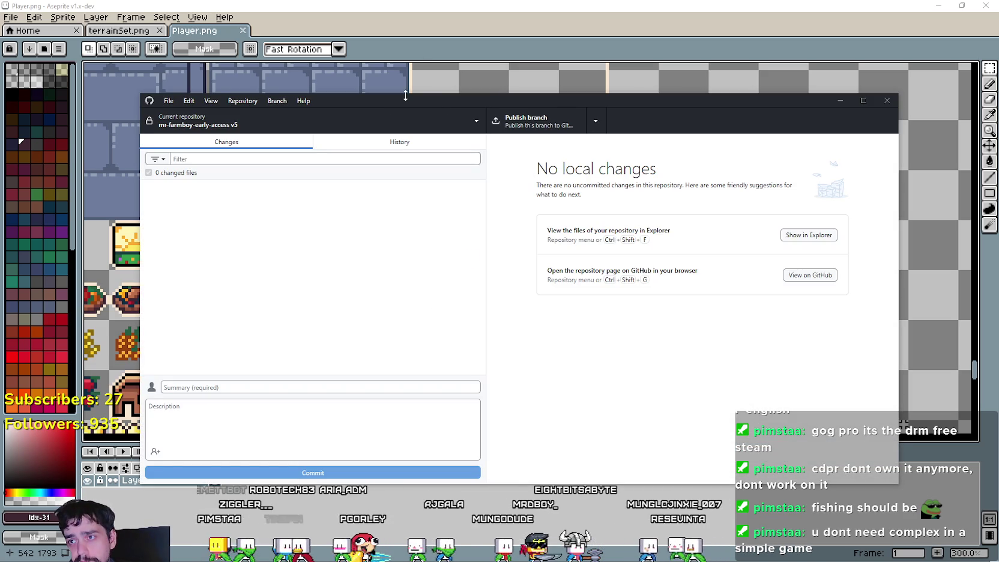
Step: Commit the 195 changed files to branch v5 as v4.1 and push to origin
{"action": "left_click_drag", "start_coordinate": [381, 104], "coordinate": [416, 111]}
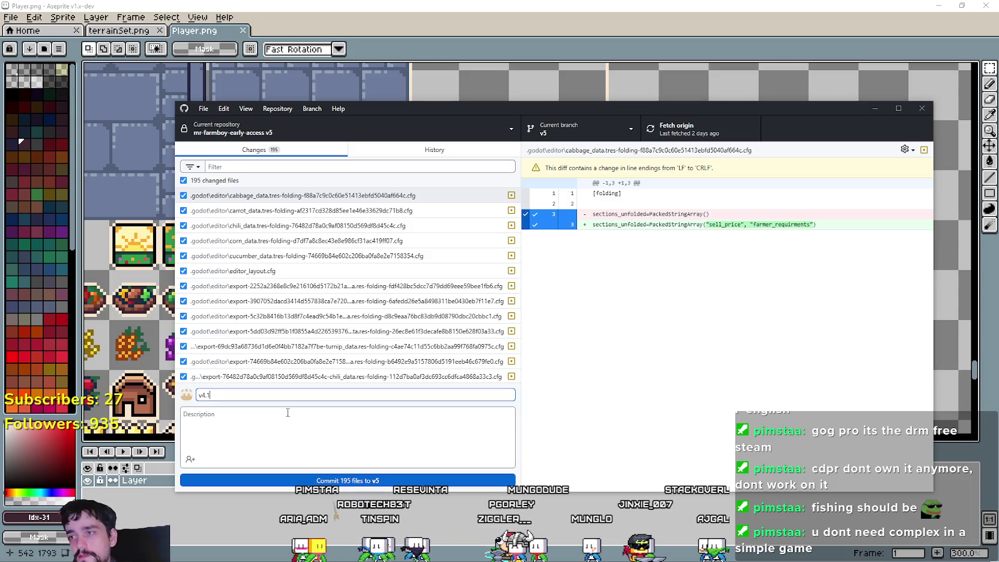
{"action": "left_click", "coordinate": [378, 481]}
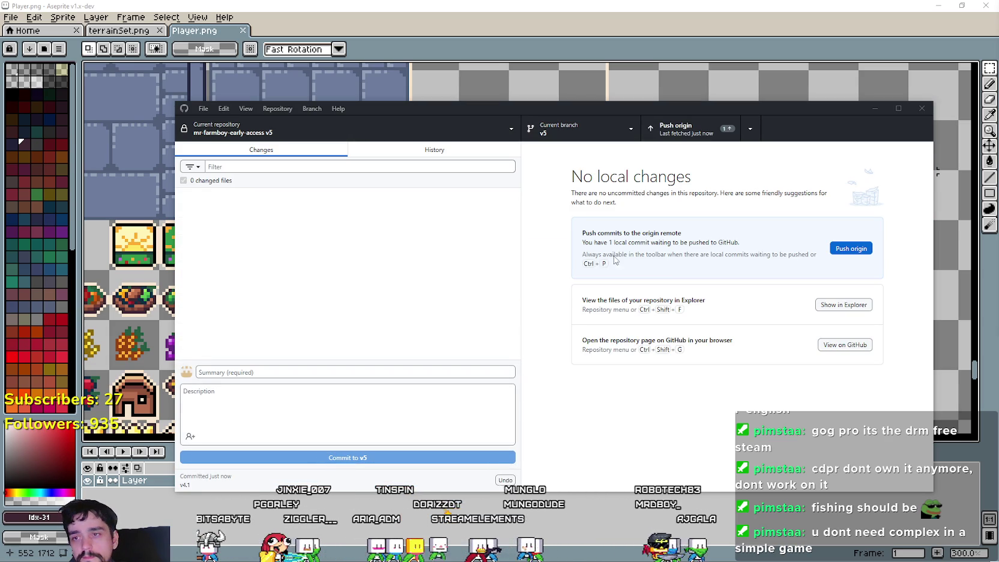
{"action": "left_click", "coordinate": [678, 128]}
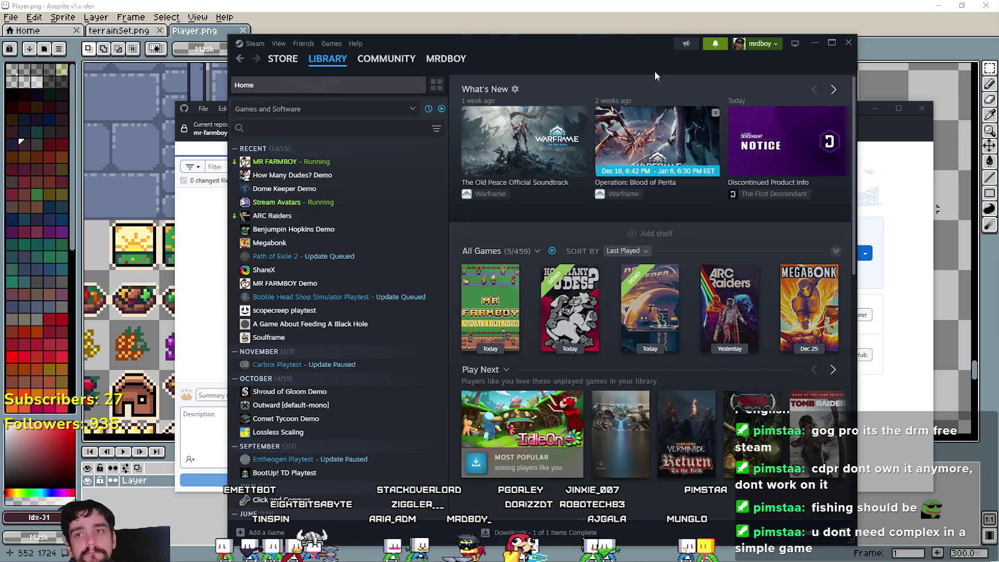
Step: Move the Steam window aside and bring the browser's Trello Game Board forward
{"action": "left_click_drag", "start_coordinate": [653, 70], "coordinate": [998, 71]}
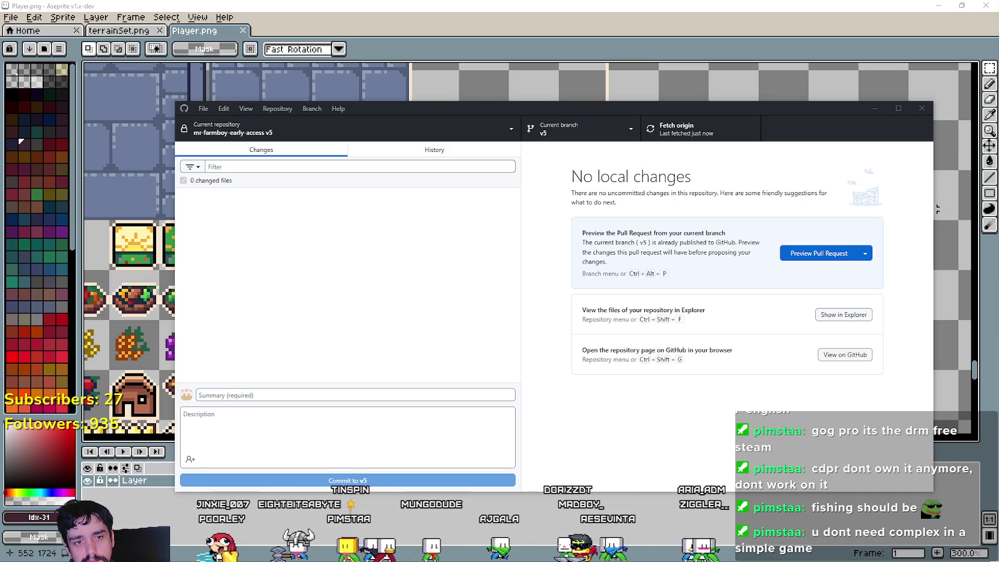
{"action": "key", "text": "alt+Tab"}
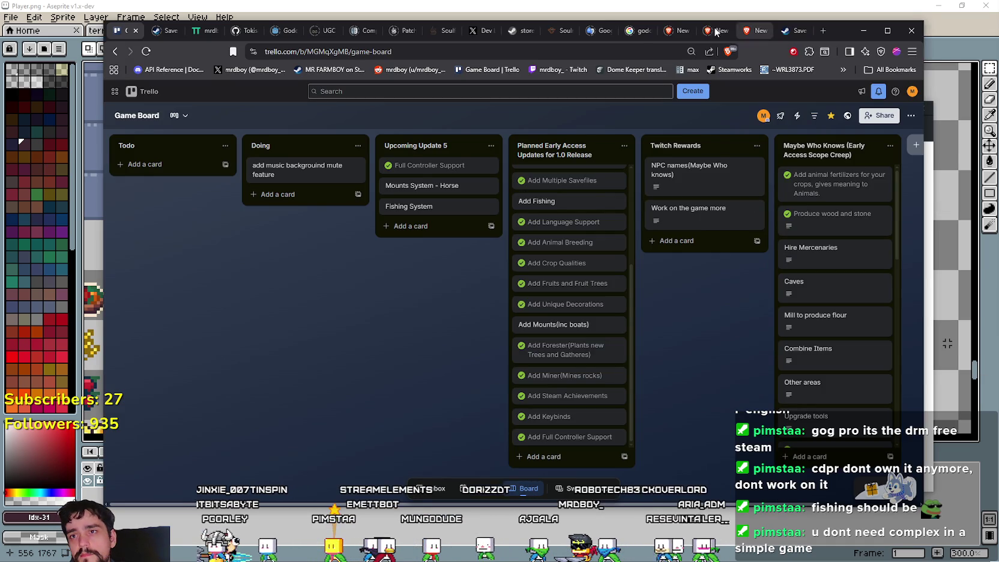
Step: Replace the Google Translate source text with the new Chinese question about grape and red pepper prices
{"action": "left_click", "coordinate": [595, 31]}
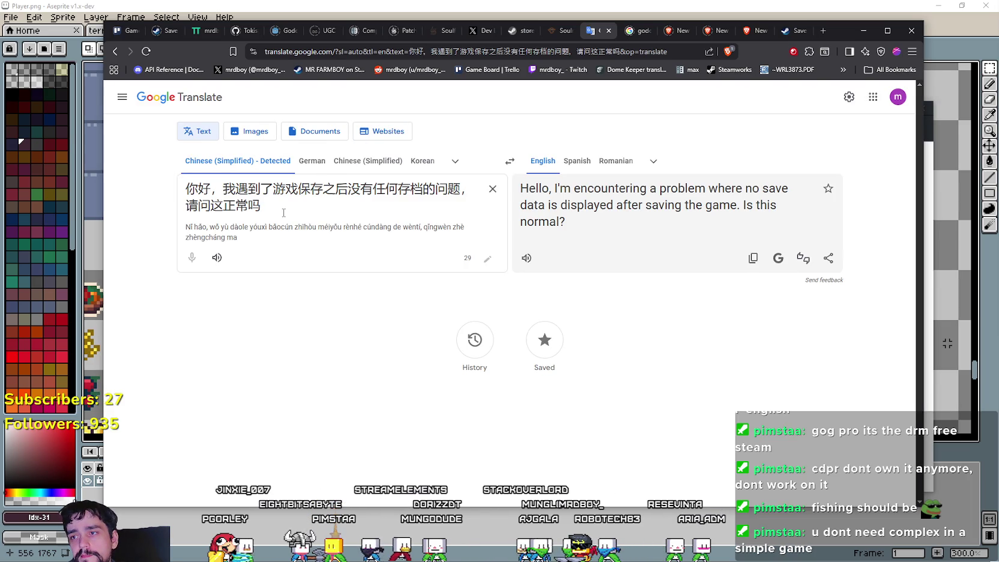
{"action": "key", "text": "ctrl+a"}
{"action": "key", "text": "ctrl+v"}
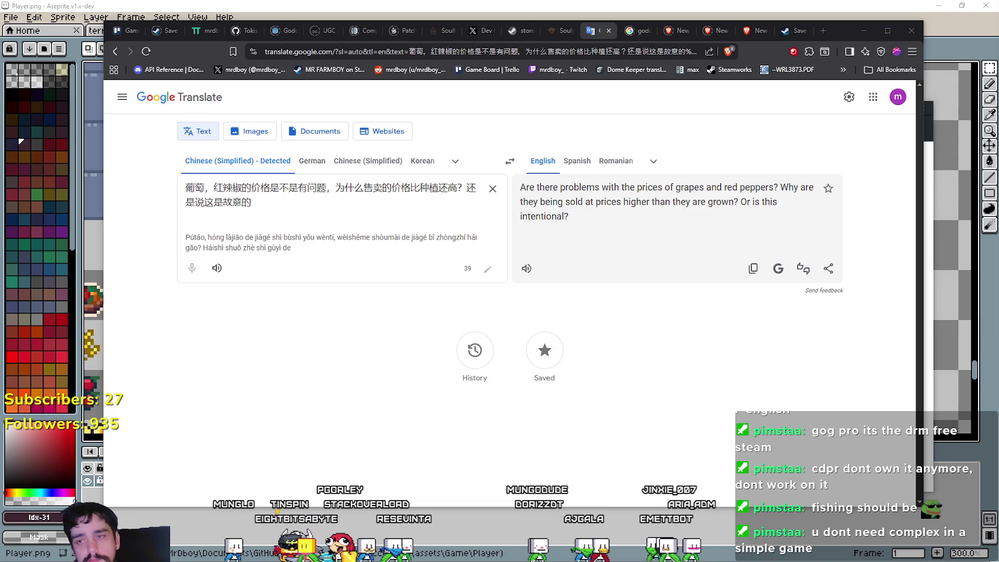
Step: Select the English translation about grapes and peppers, then switch to the Godot editor
{"action": "left_click_drag", "start_coordinate": [596, 252], "coordinate": [522, 190]}
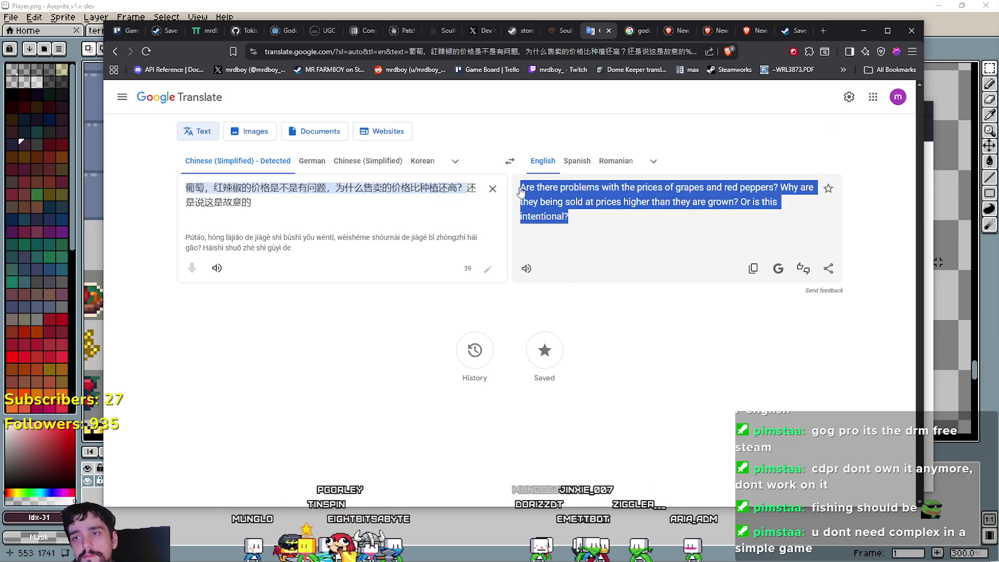
{"action": "left_click", "coordinate": [927, 225]}
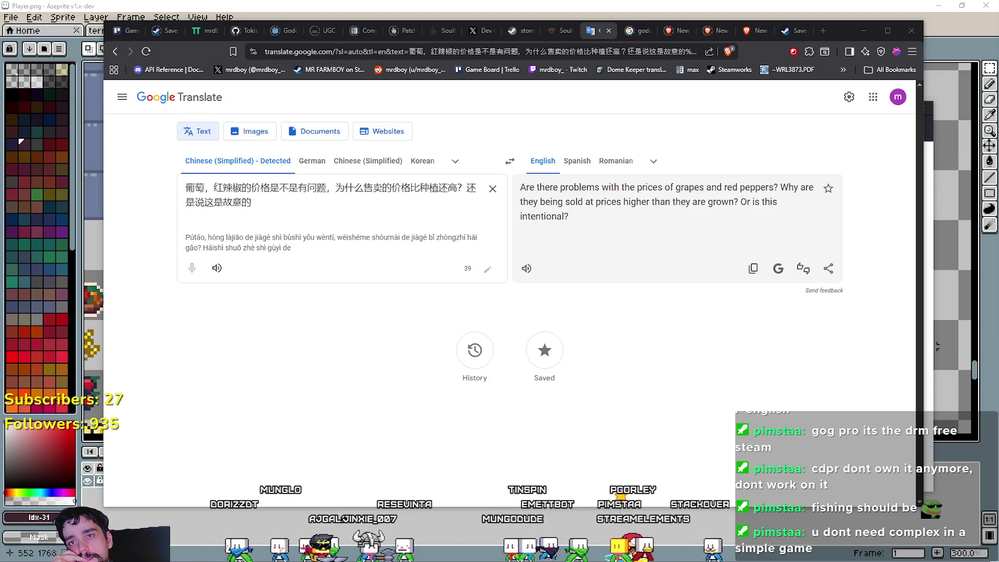
{"action": "key", "text": "alt+Tab"}
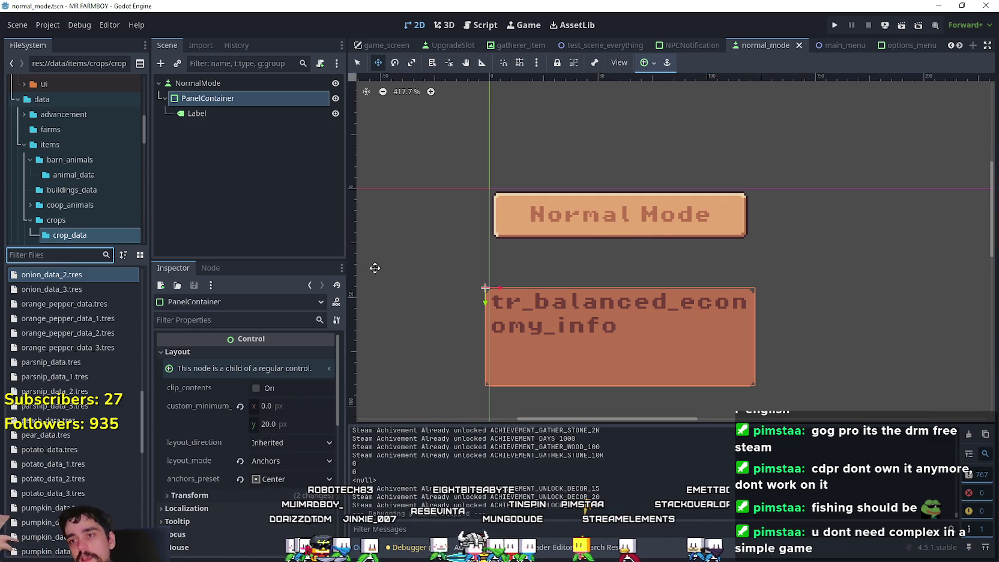
Step: Zoom the normal_mode canvas, then run MR FARMBOY to its Update 4.1 title menu
{"action": "scroll", "coordinate": [519, 259], "scroll_direction": "down", "scroll_amount": 2}
{"action": "scroll", "coordinate": [630, 296], "scroll_direction": "up", "scroll_amount": 1}
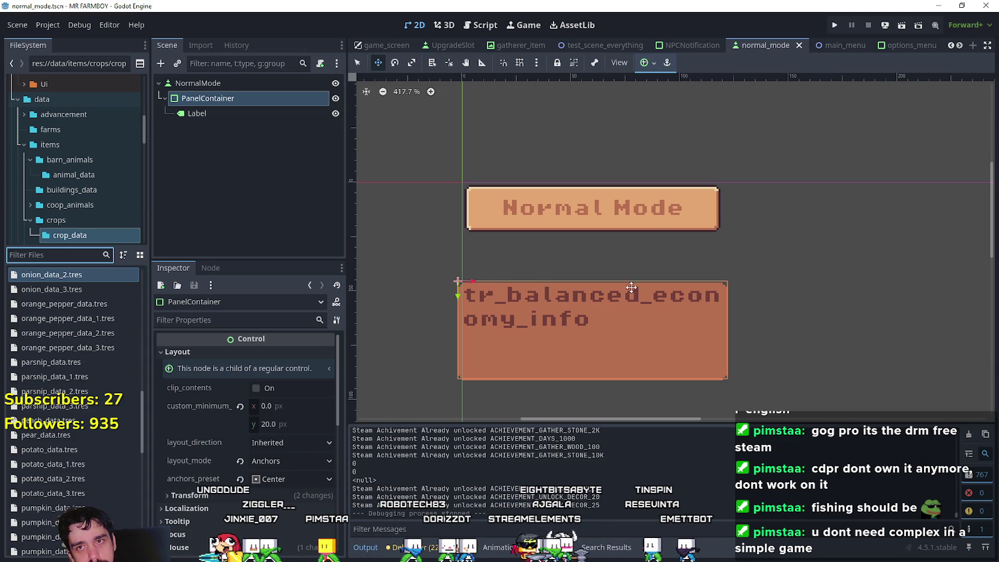
{"action": "scroll", "coordinate": [829, 331], "scroll_direction": "down", "scroll_amount": 1}
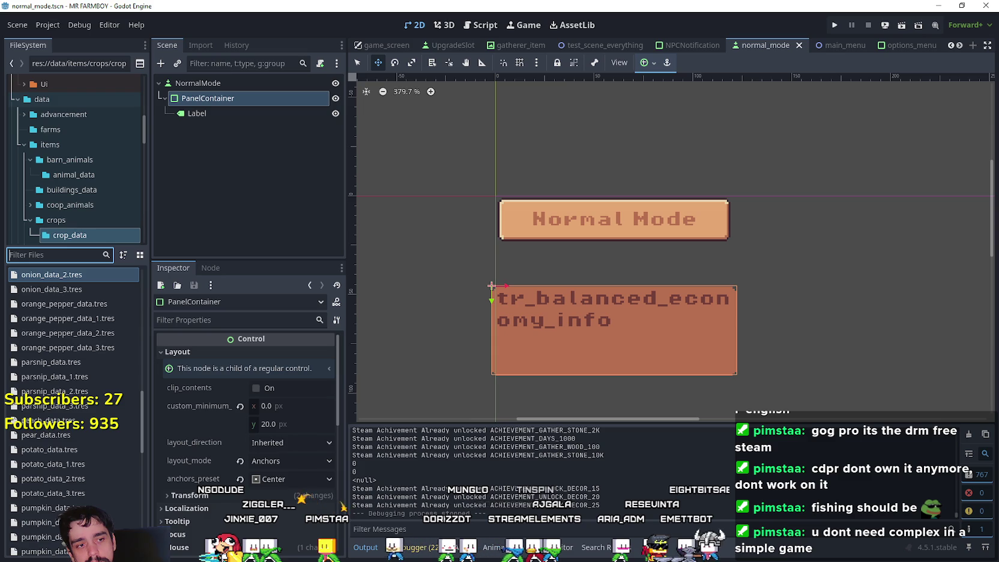
{"action": "key", "text": "F5"}
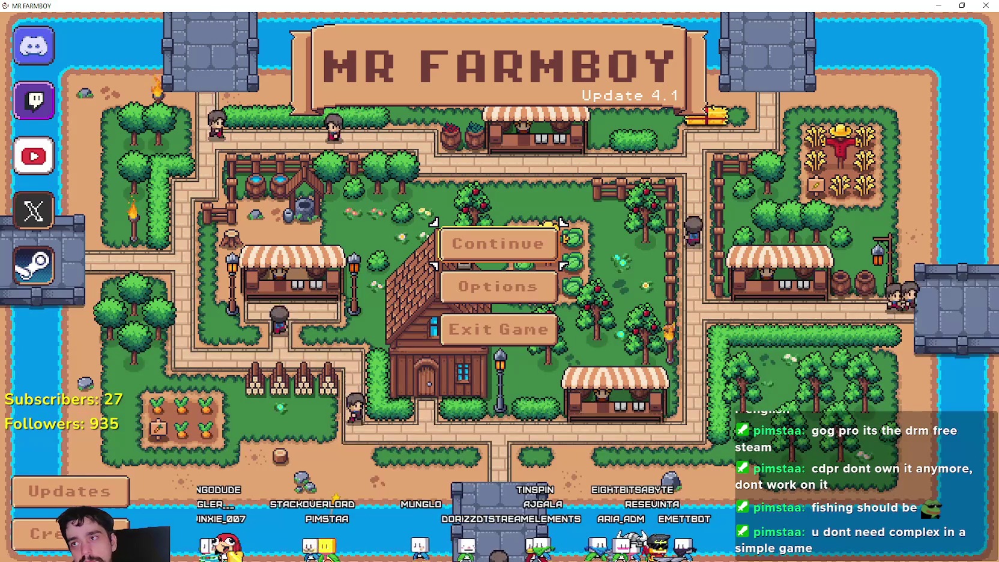
Step: Continue to save selection and choose Create Save to reach MR FARMBOY's Cozy/Balanced/Realistic New Game screen
{"action": "left_click", "coordinate": [525, 256]}
{"action": "scroll", "coordinate": [524, 257], "scroll_direction": "down", "scroll_amount": 5}
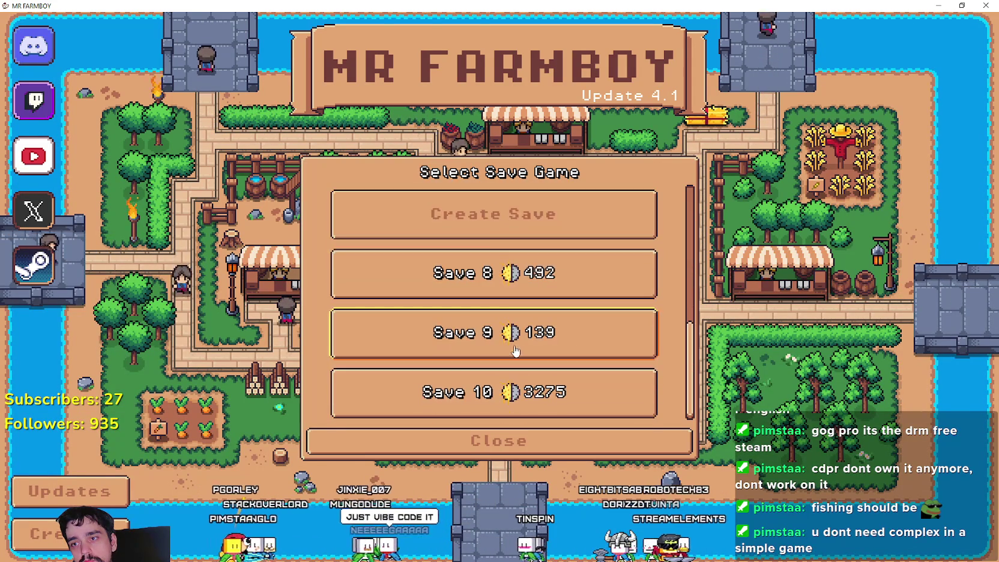
{"action": "left_click", "coordinate": [498, 235]}
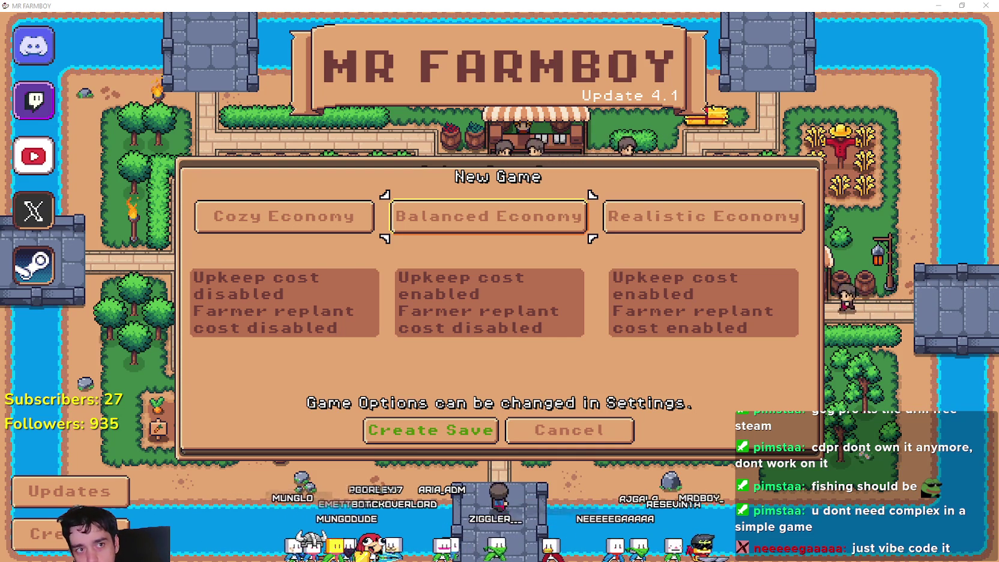
{"action": "key", "text": "alt+Tab"}
{"action": "scroll", "coordinate": [423, 417], "scroll_direction": "down", "scroll_amount": 8}
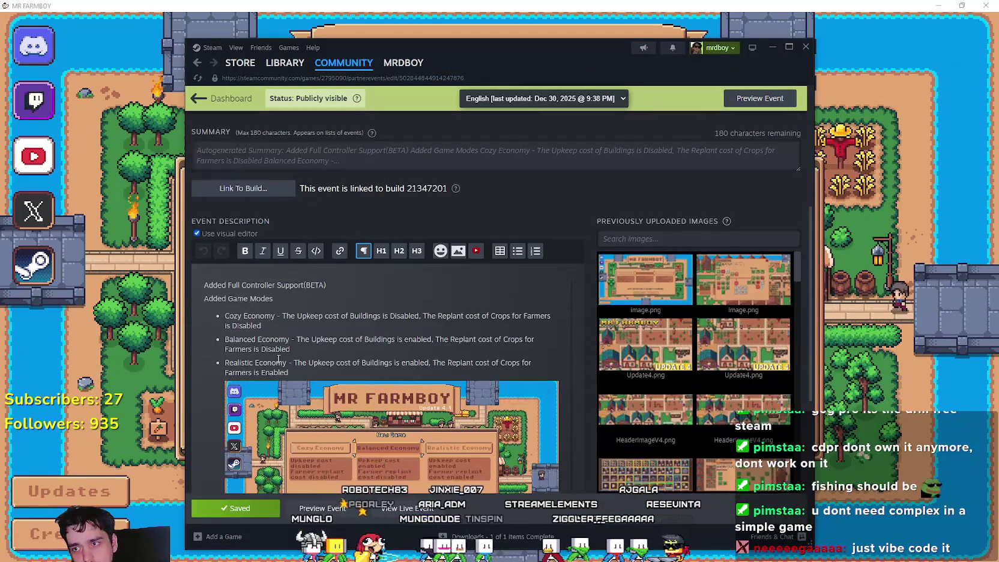
{"action": "scroll", "coordinate": [311, 334], "scroll_direction": "up", "scroll_amount": 5}
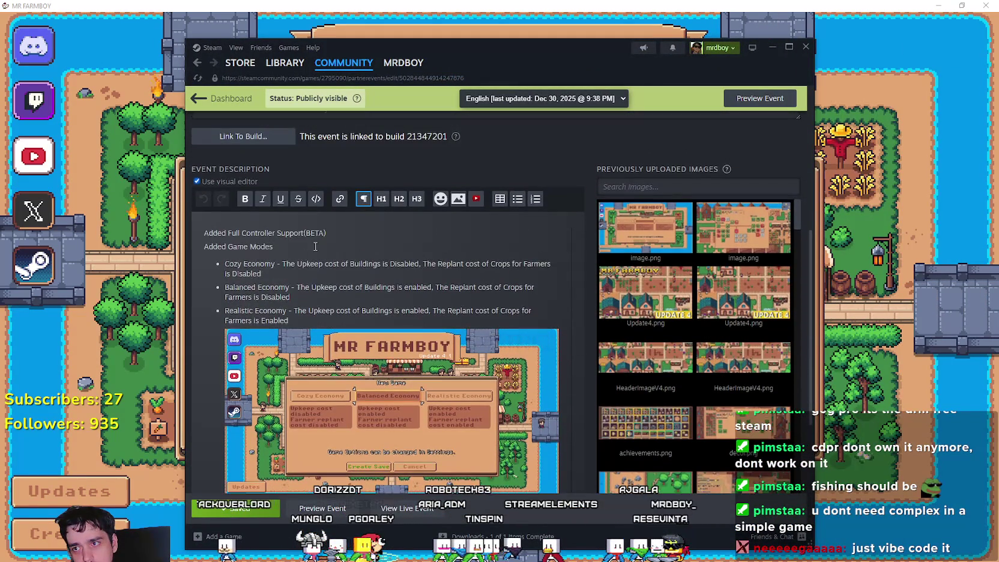
{"action": "scroll", "coordinate": [282, 443], "scroll_direction": "down", "scroll_amount": 5}
{"action": "scroll", "coordinate": [291, 409], "scroll_direction": "up", "scroll_amount": 5}
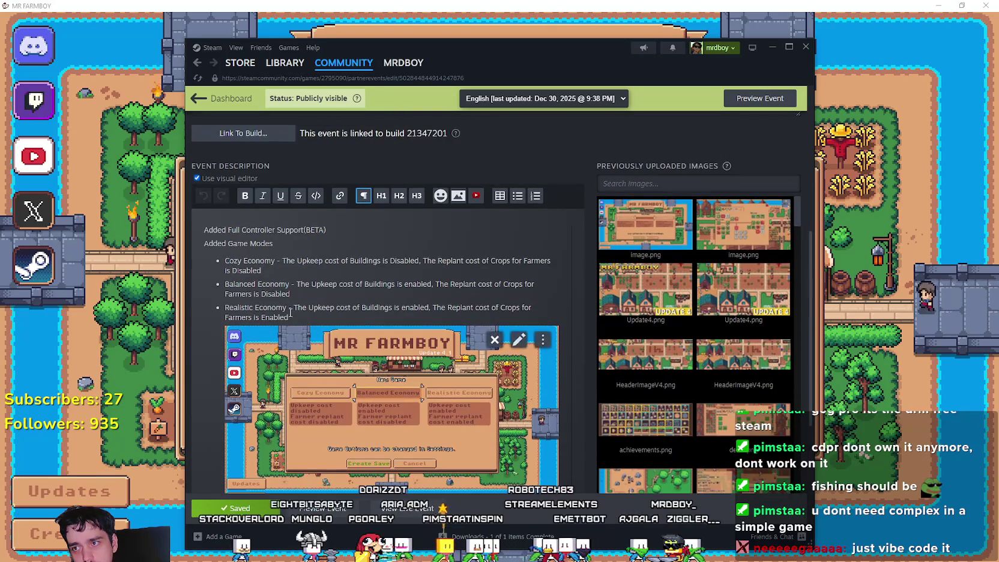
{"action": "scroll", "coordinate": [293, 360], "scroll_direction": "down", "scroll_amount": 5}
{"action": "left_click", "coordinate": [294, 351]}
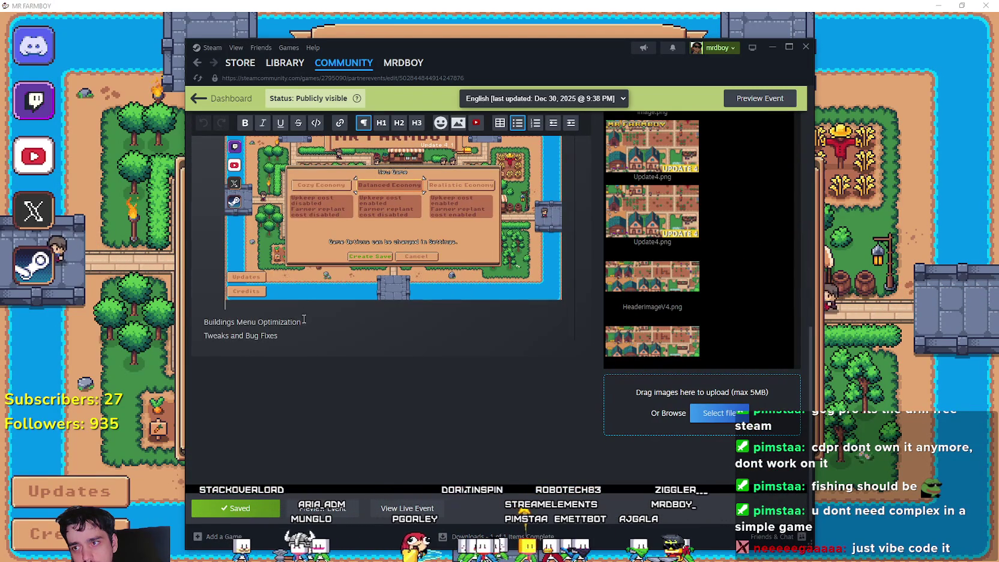
{"action": "scroll", "coordinate": [288, 336], "scroll_direction": "up", "scroll_amount": 5}
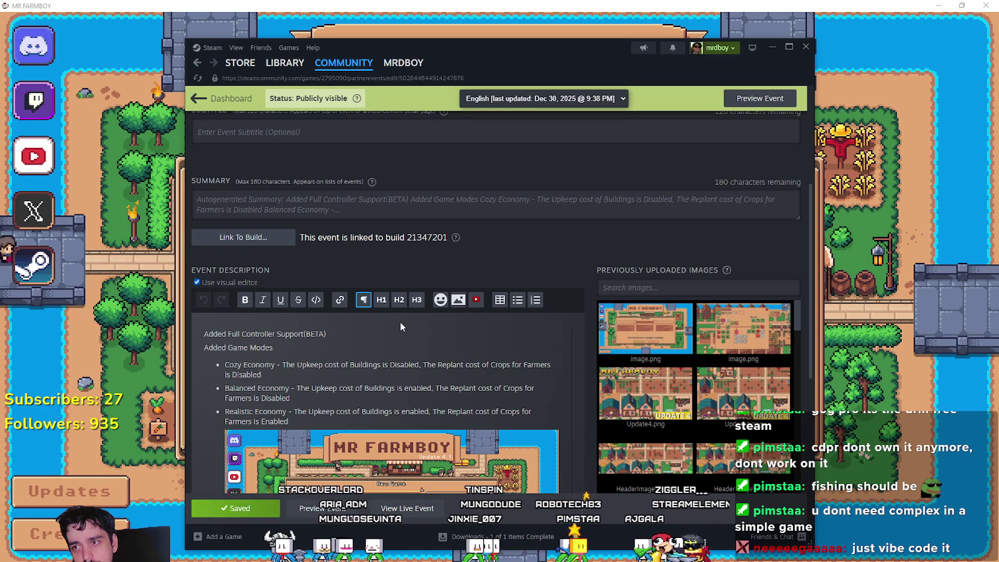
{"action": "key", "text": "Return"}
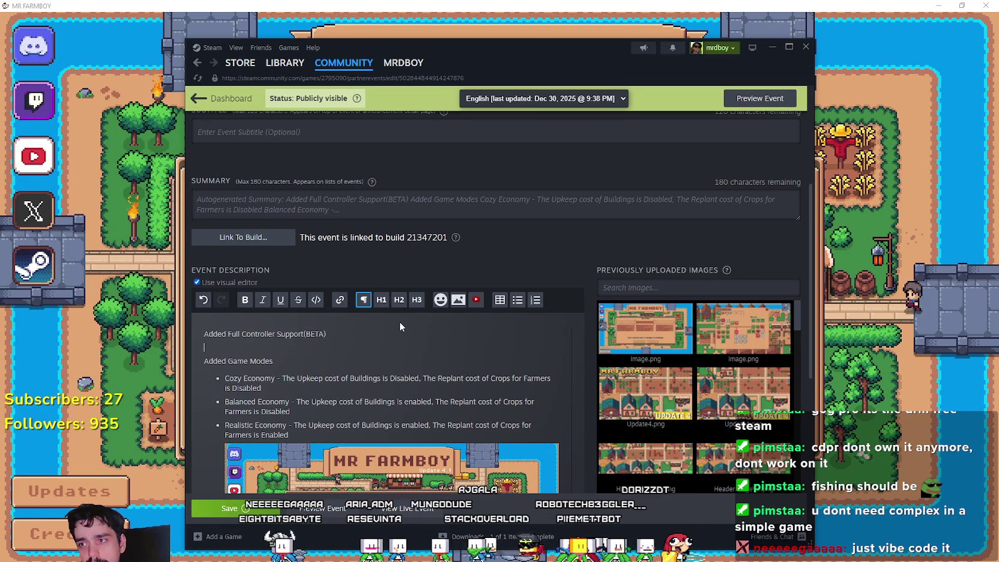
{"action": "key", "text": "BackSpace"}
{"action": "scroll", "coordinate": [336, 390], "scroll_direction": "down", "scroll_amount": 5}
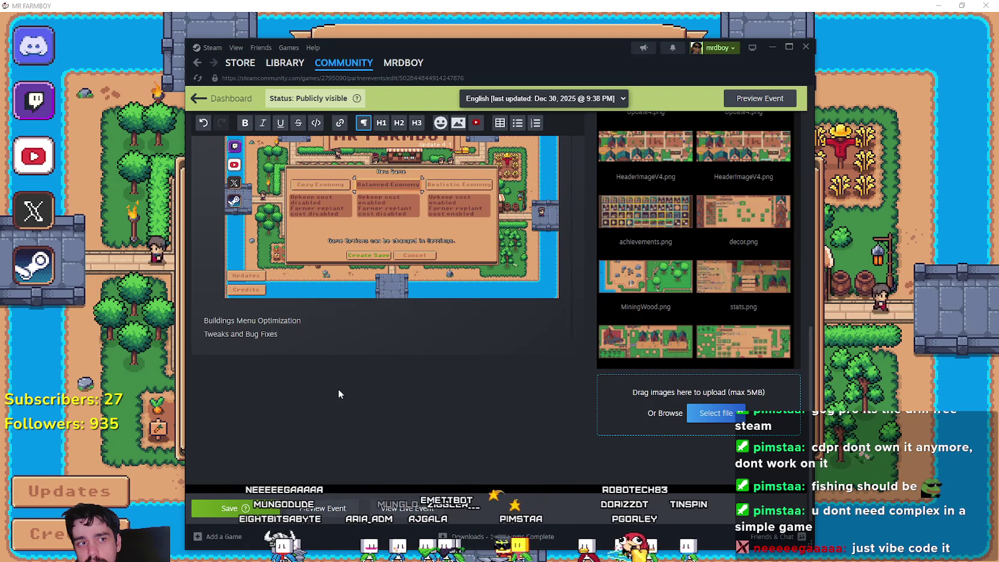
{"action": "left_click", "coordinate": [278, 333]}
{"action": "key", "text": "Return"}
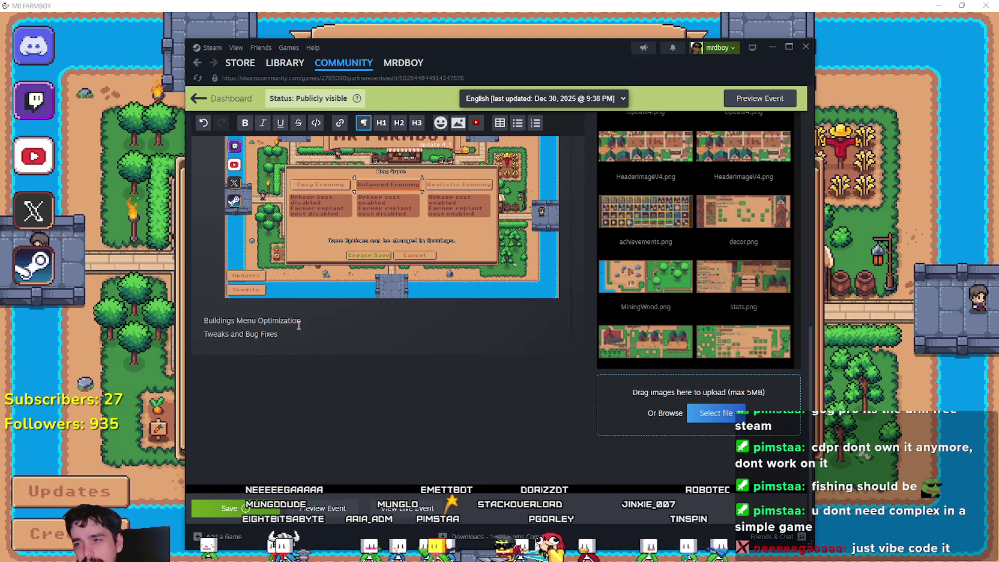
{"action": "left_click", "coordinate": [299, 325]}
{"action": "left_click", "coordinate": [205, 321]}
{"action": "key", "text": "Return"}
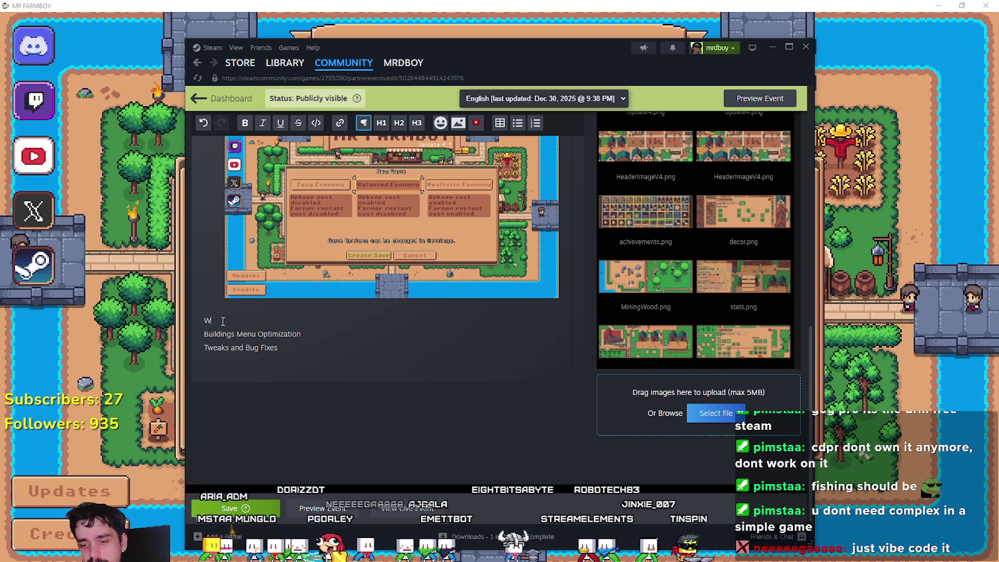
Step: On the new line, type 'Changed Wheat Planting to cost 0' after correcting early typos
{"action": "type", "text": "Wheat cos"}
{"action": "key", "text": "BackSpace"}
{"action": "key", "text": "BackSpace"}
{"action": "key", "text": "BackSpace"}
{"action": "key", "text": "BackSpace"}
{"action": "type", "text": "st"}
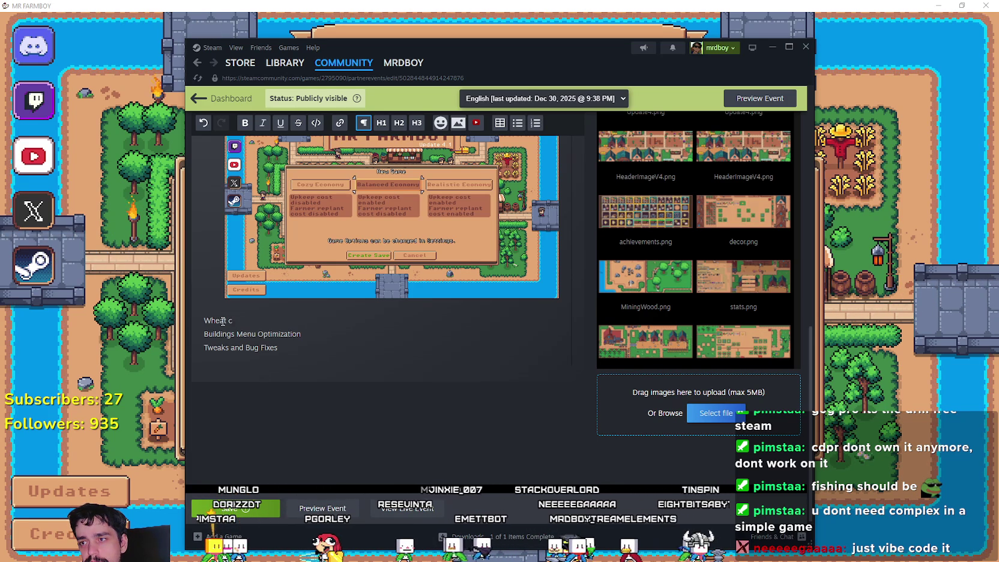
{"action": "key", "text": "BackSpace"}
{"action": "key", "text": "BackSpace"}
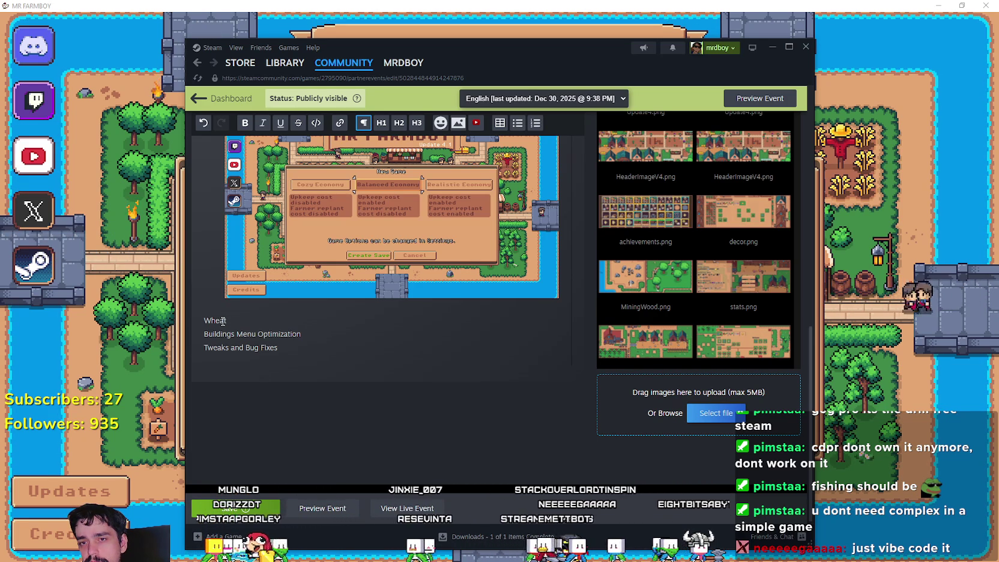
{"action": "type", "text": " planting"}
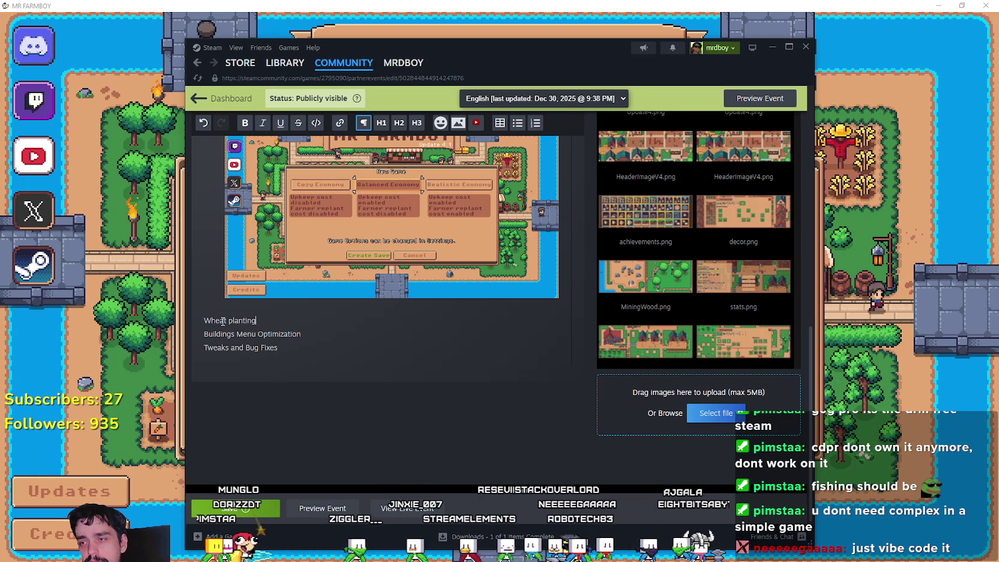
{"action": "key", "text": "BackSpace"}
{"action": "key", "text": "BackSpace"}
{"action": "type", "text": "Chan"}
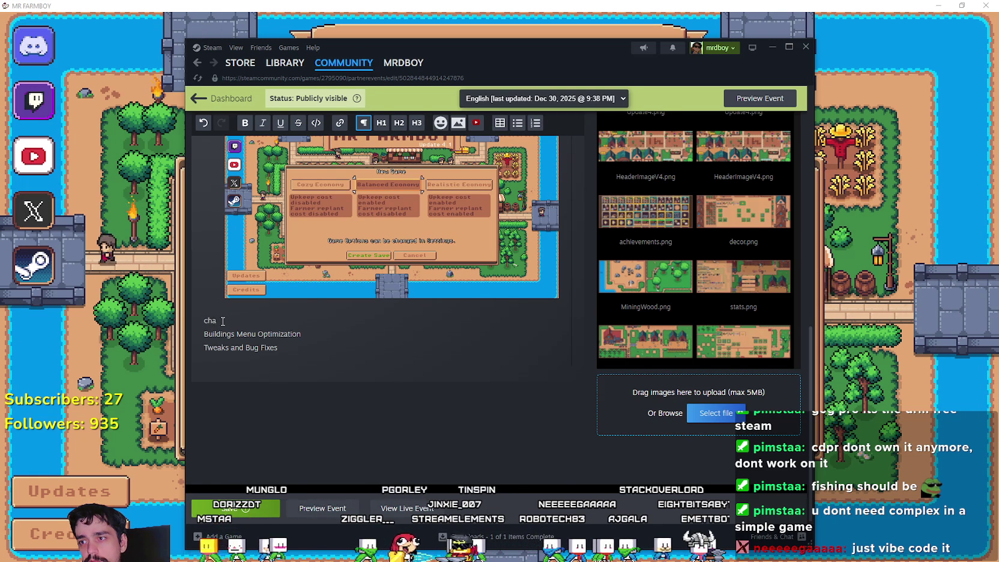
{"action": "type", "text": "ged W"}
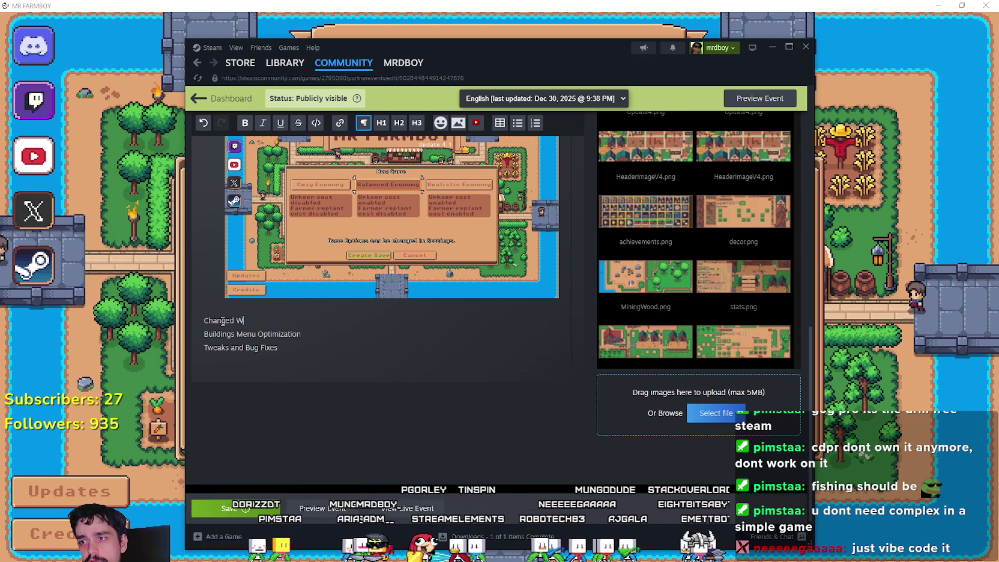
{"action": "type", "text": "heat Plan"}
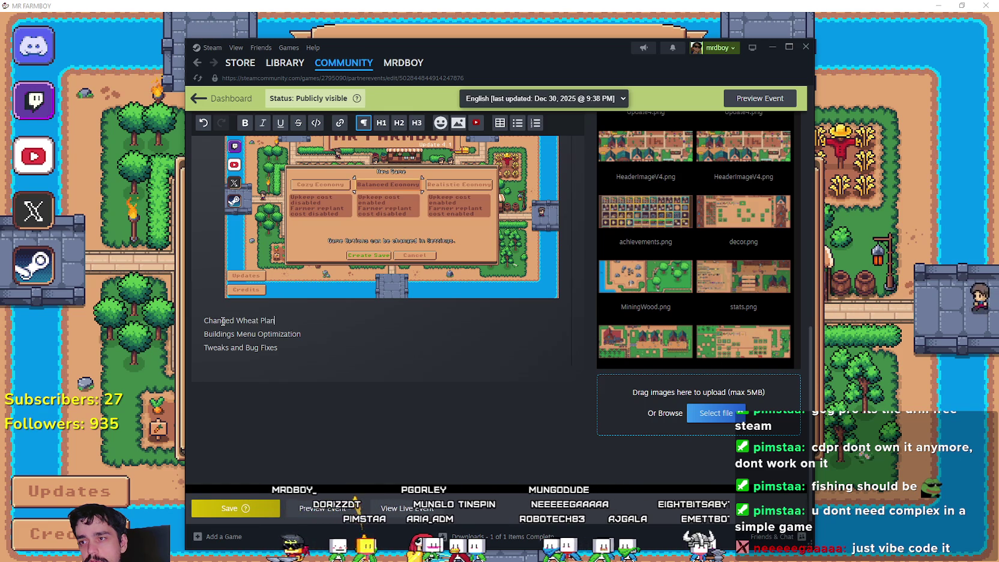
{"action": "type", "text": "ting to cost 0"}
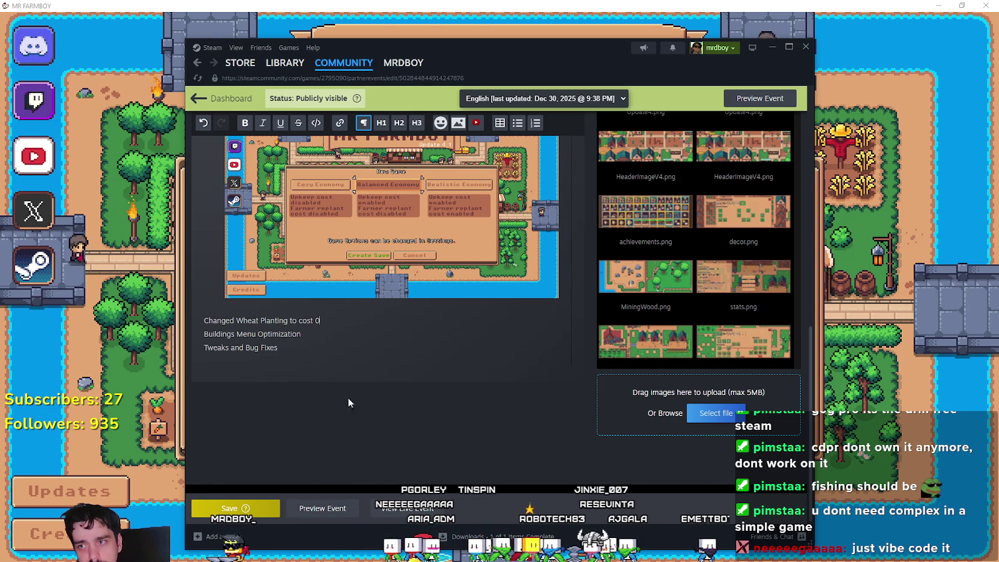
Step: Replace 'cost 0' with 'be Free', then select the whole Changed Wheat Planting line
{"action": "left_click", "coordinate": [348, 331]}
{"action": "left_click_drag", "start_coordinate": [320, 320], "coordinate": [302, 318]}
{"action": "type", "text": "be Free"}
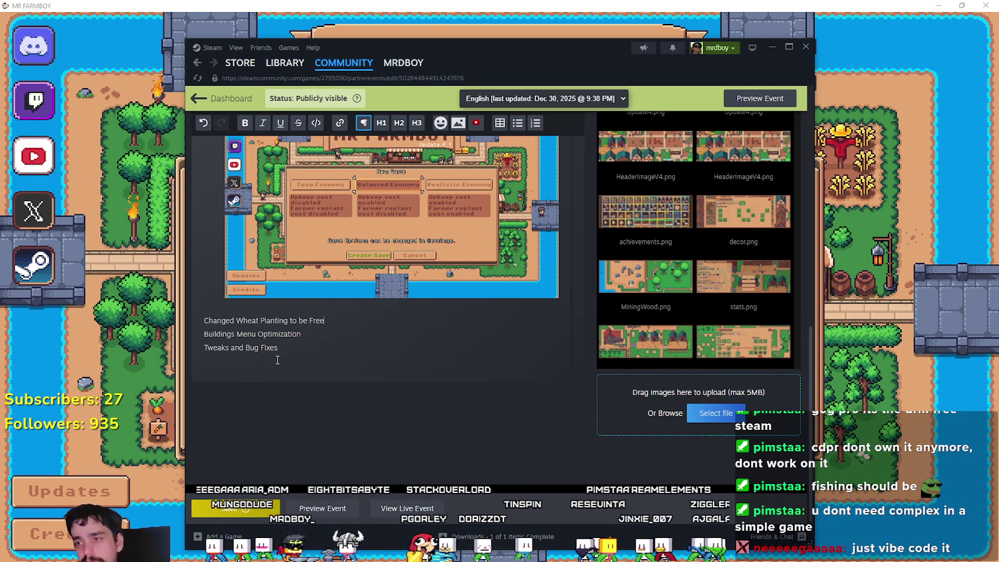
{"action": "left_click", "coordinate": [336, 375]}
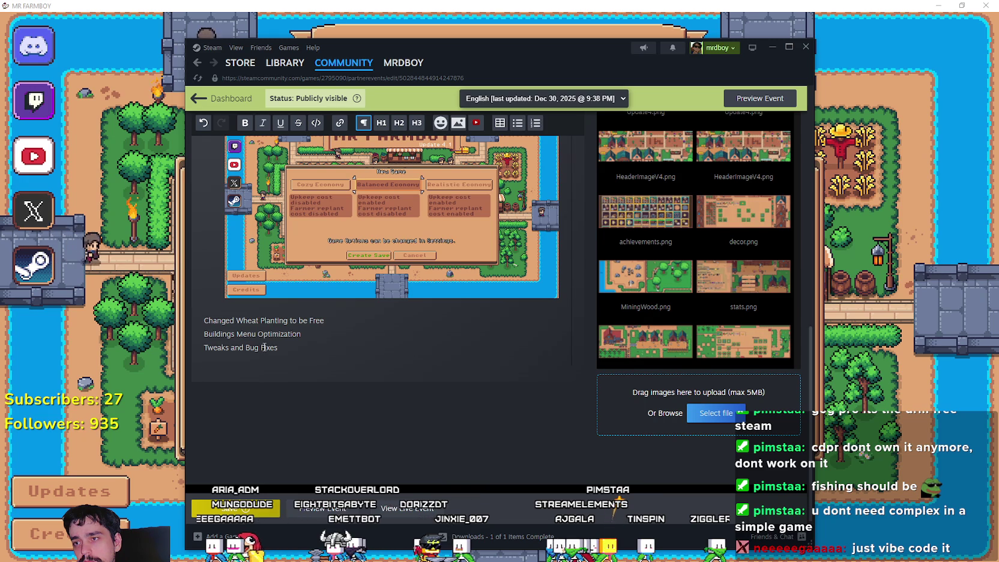
{"action": "left_click_drag", "start_coordinate": [204, 334], "coordinate": [324, 320]}
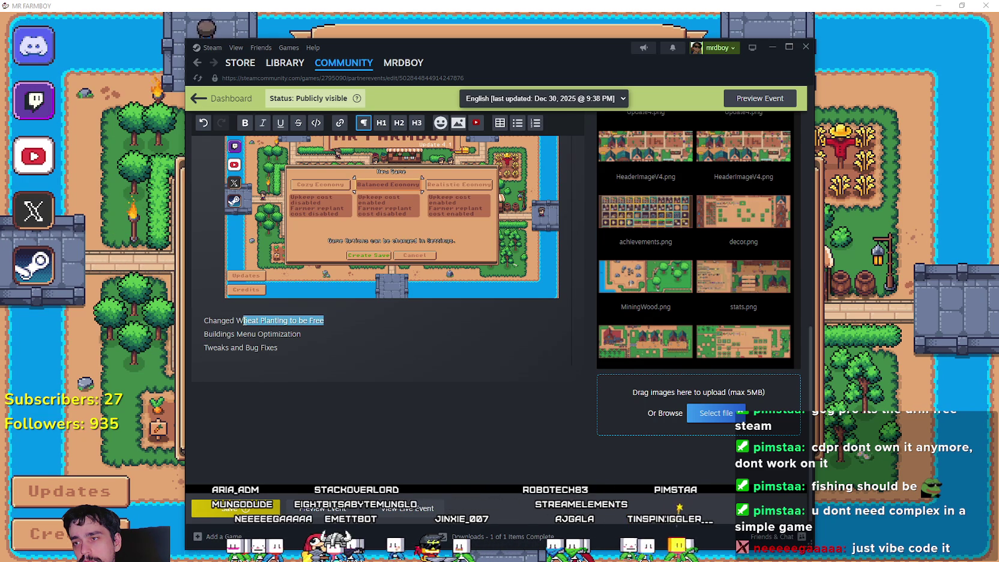
{"action": "left_click_drag", "start_coordinate": [244, 320], "coordinate": [180, 326]}
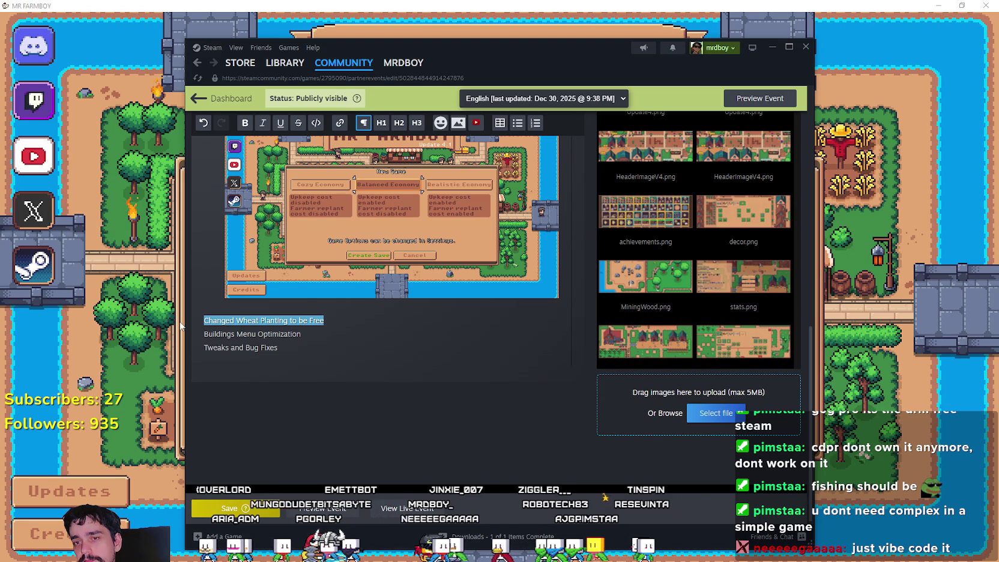
Step: Save the edited event and return to the events admin dashboard
{"action": "left_click", "coordinate": [236, 508]}
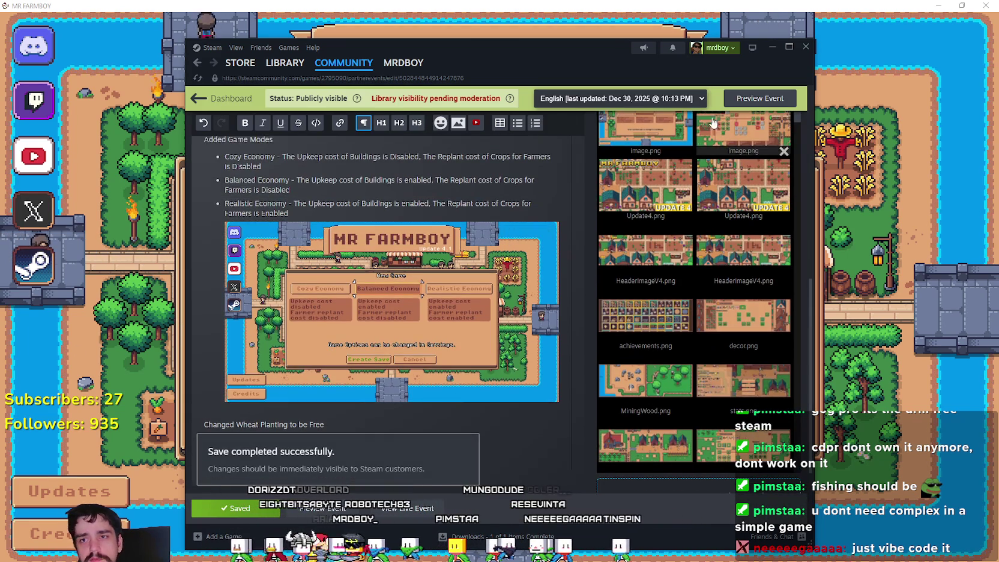
{"action": "mouse_move", "coordinate": [255, 65]}
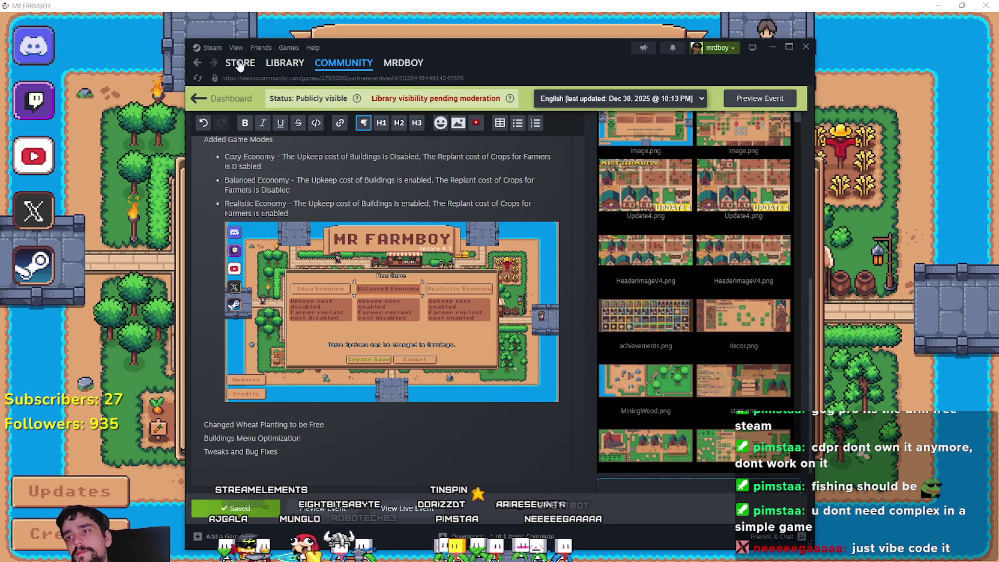
{"action": "left_click", "coordinate": [201, 64]}
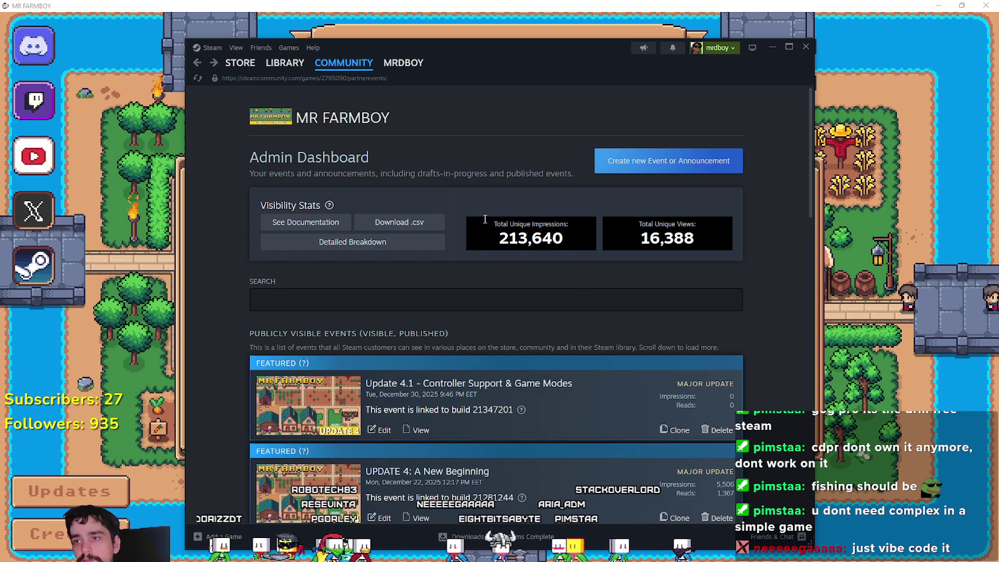
Step: From the library, open MR FARMBOY's community hub, the Update 4.1 post and its discussion
{"action": "left_click", "coordinate": [285, 63]}
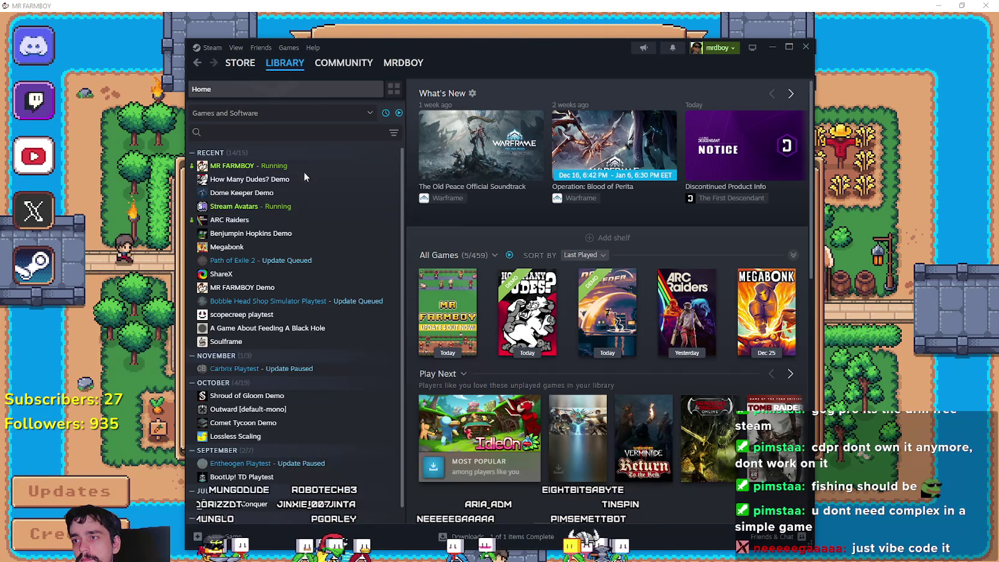
{"action": "left_click", "coordinate": [303, 166]}
{"action": "left_click", "coordinate": [521, 255]}
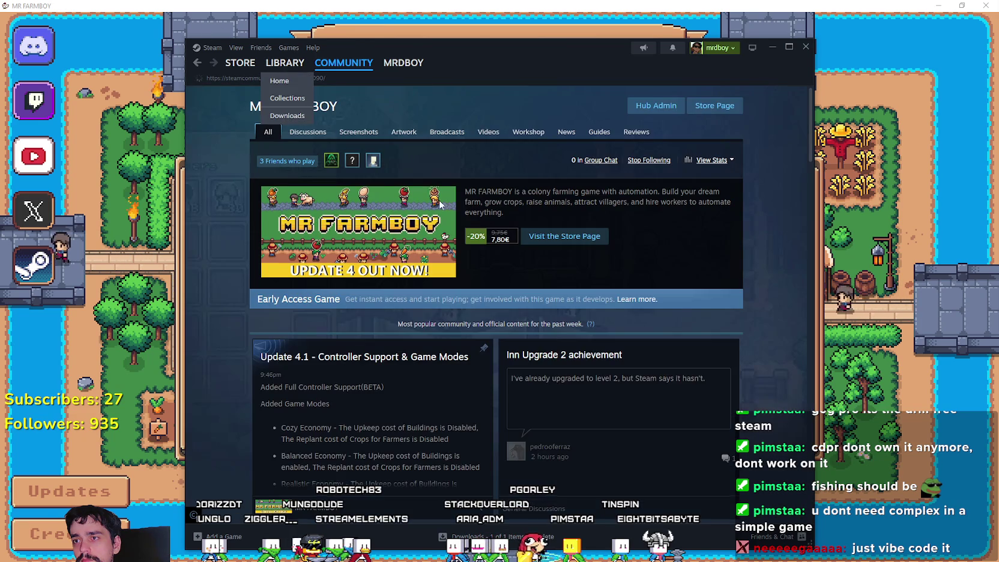
{"action": "left_click", "coordinate": [390, 429]}
{"action": "scroll", "coordinate": [570, 337], "scroll_direction": "down", "scroll_amount": 10}
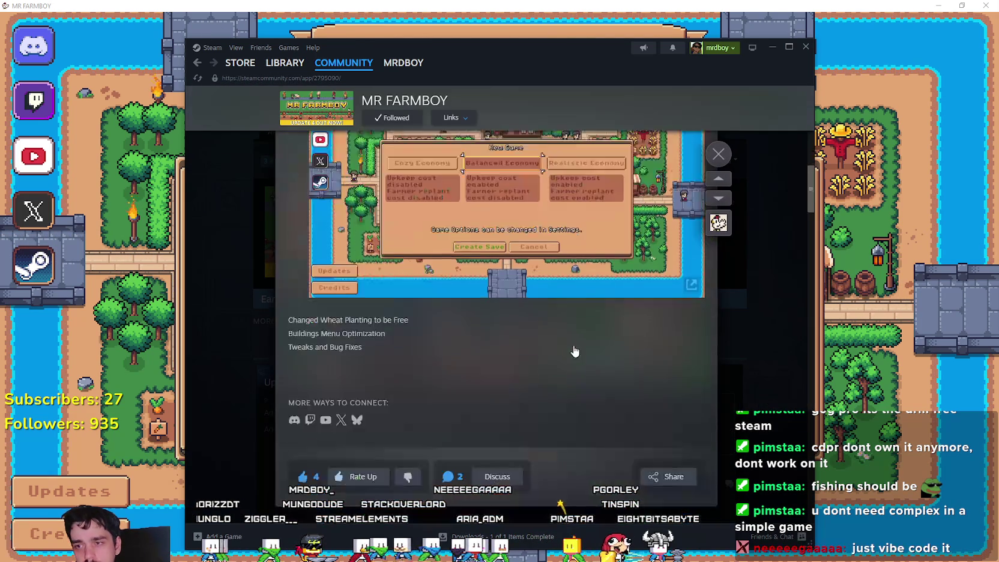
{"action": "left_click", "coordinate": [496, 197]}
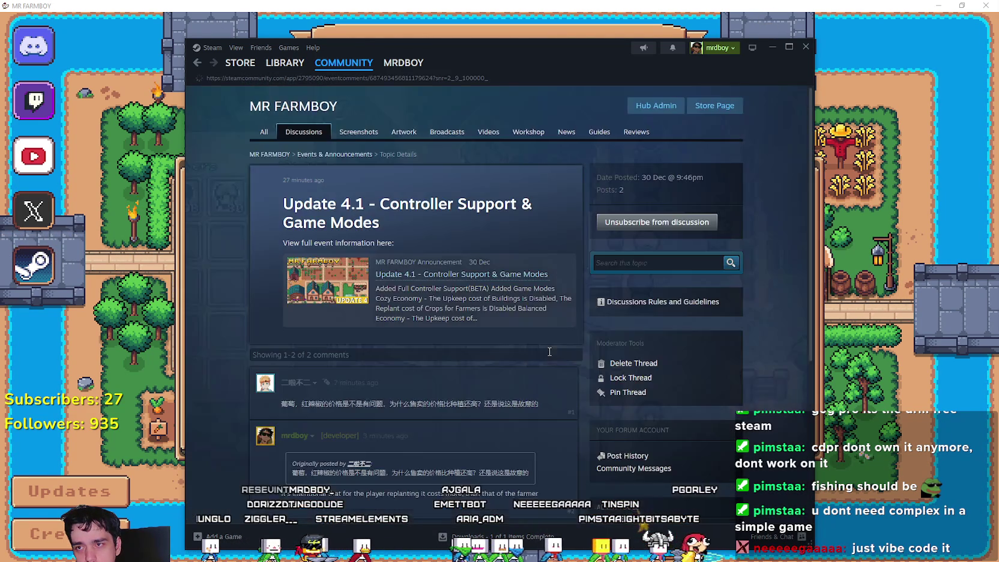
Step: Edit the developer's reply and begin a new line 'Make sure you readjust your Game Mode'
{"action": "scroll", "coordinate": [546, 346], "scroll_direction": "down", "scroll_amount": 5}
{"action": "left_click", "coordinate": [564, 175]}
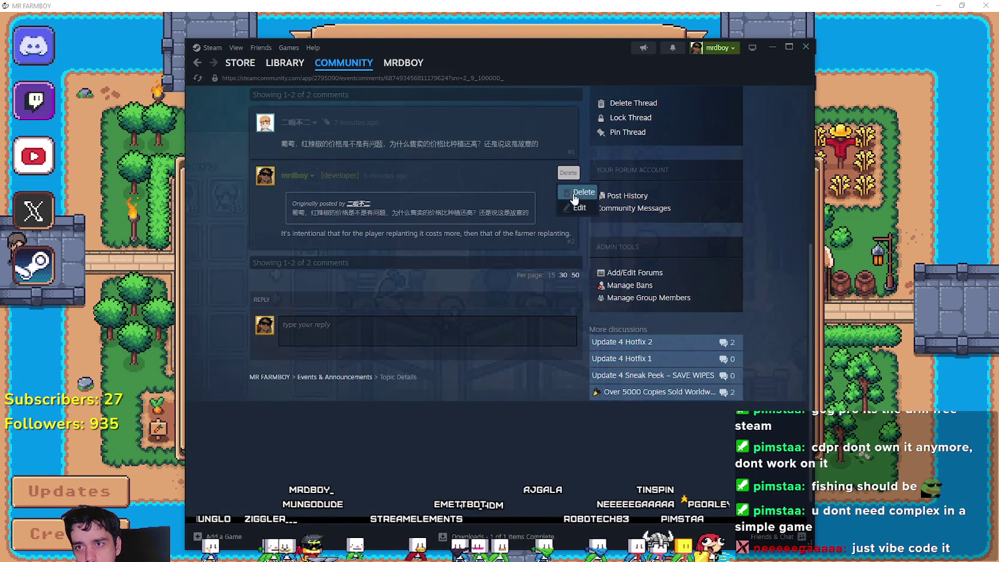
{"action": "left_click", "coordinate": [578, 207]}
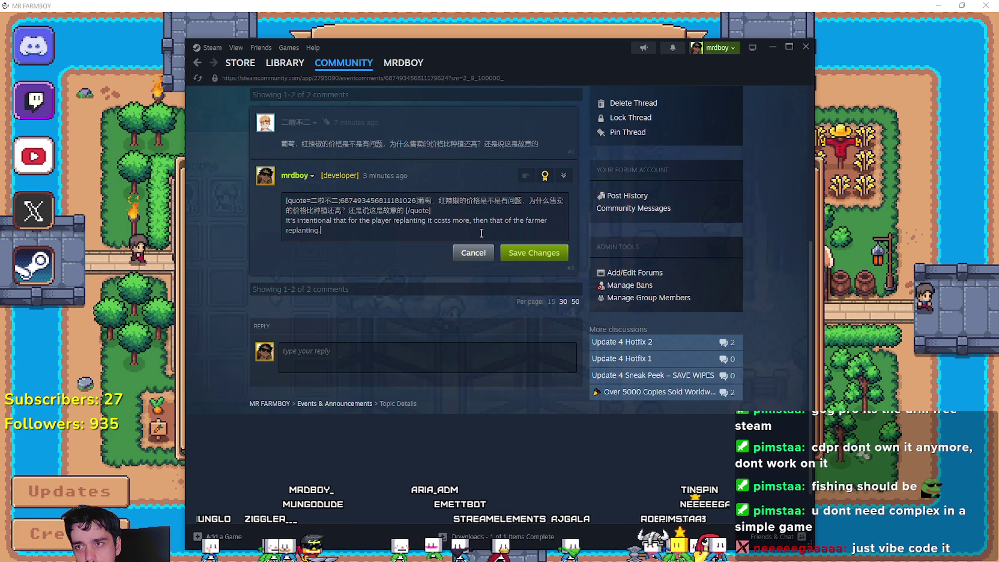
{"action": "key", "text": "Return"}
{"action": "key", "text": "Return"}
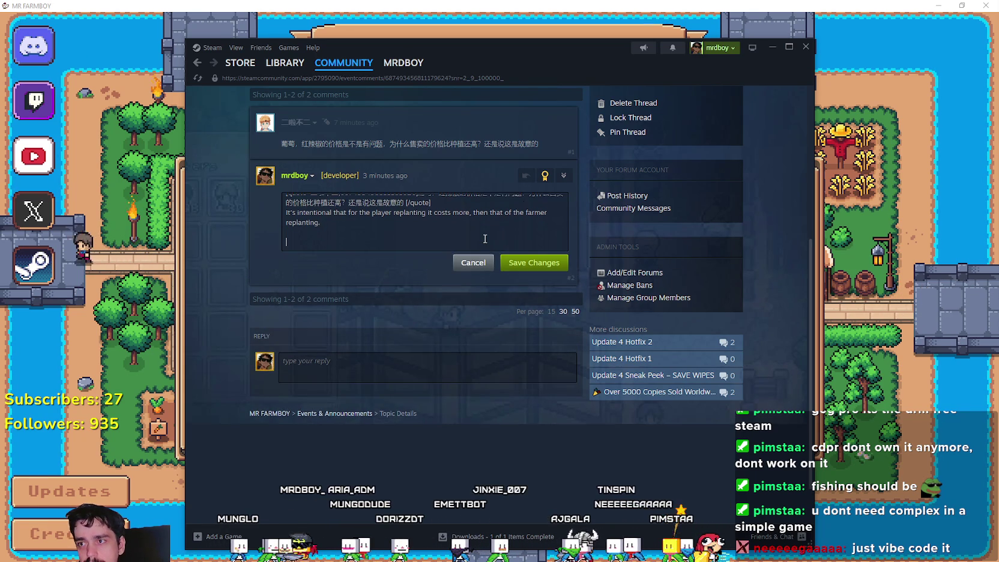
{"action": "type", "text": "Make"}
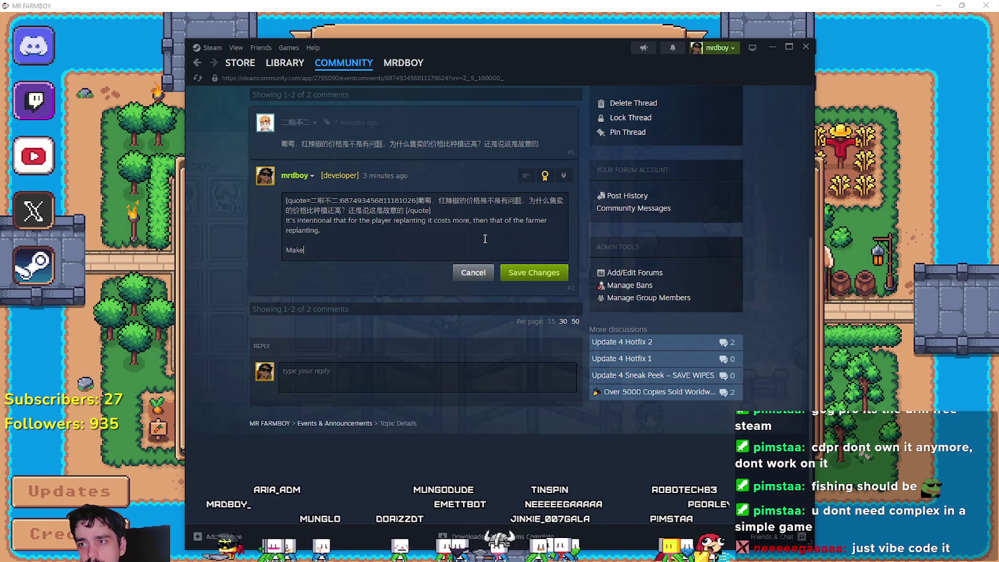
{"action": "type", "text": " sure you read"}
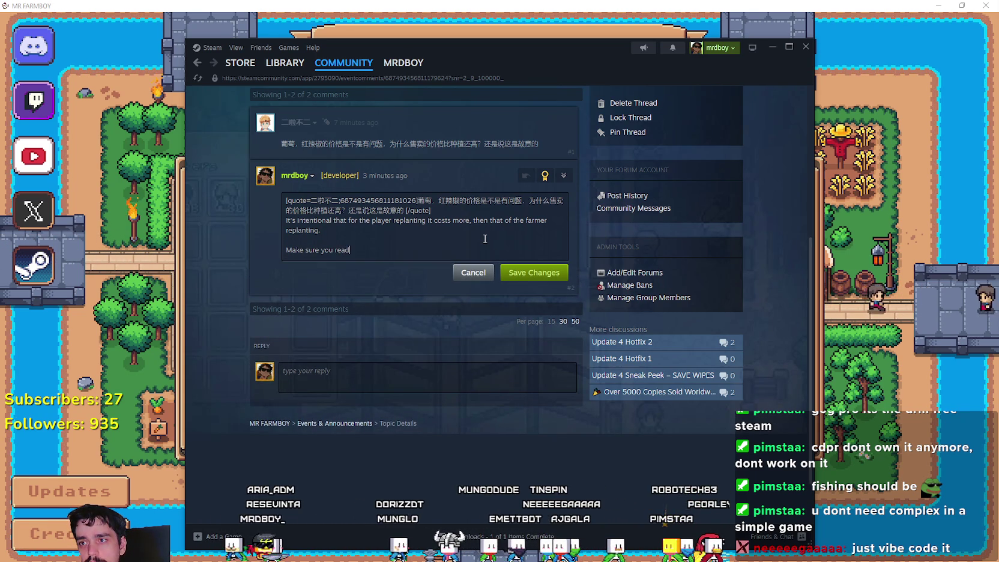
{"action": "type", "text": "just your GHam"}
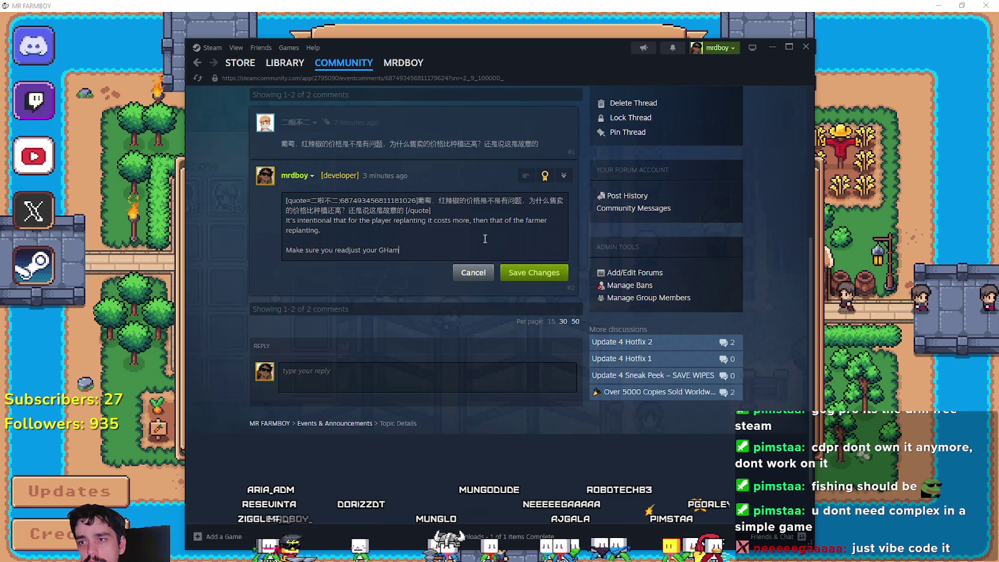
{"action": "key", "text": "BackSpace"}
{"action": "key", "text": "BackSpace"}
{"action": "key", "text": "BackSpace"}
{"action": "type", "text": "MOde"}
{"action": "key", "text": "BackSpace"}
{"action": "key", "text": "BackSpace"}
Step: Finish the line with 'in Settings, if need be', fixing typos, and save the reply
{"action": "type", "text": "in "}
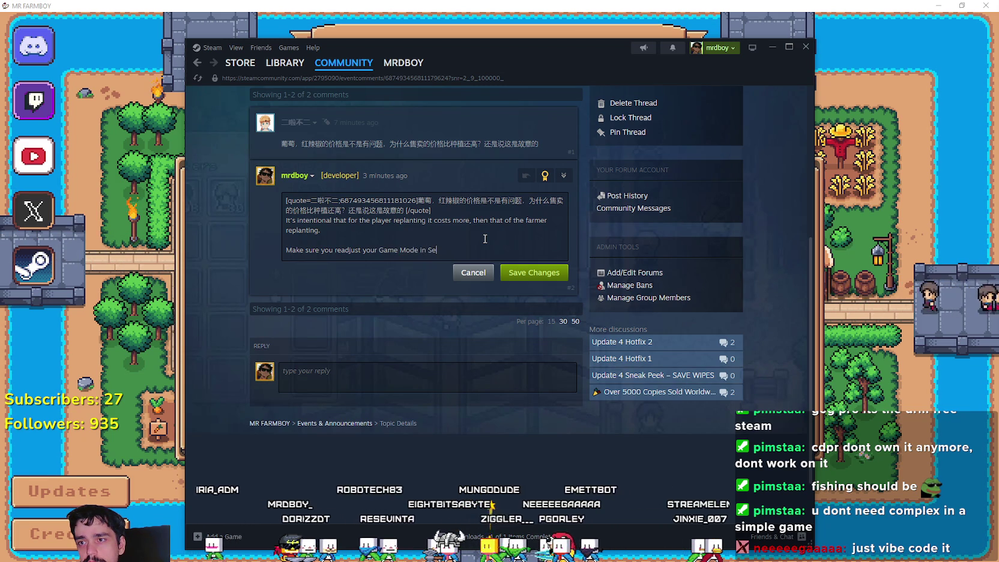
{"action": "type", "text": "S"}
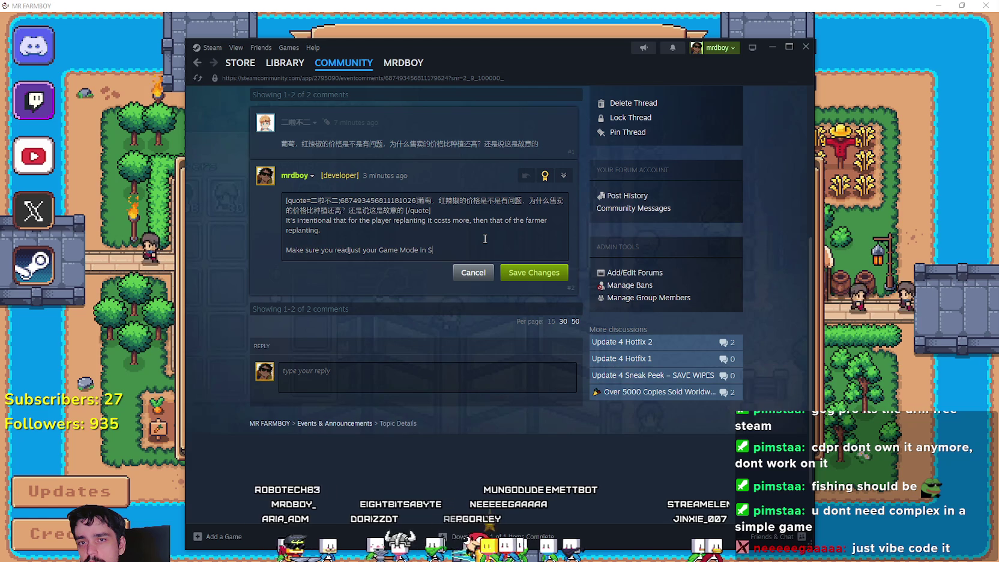
{"action": "type", "text": "ettl"}
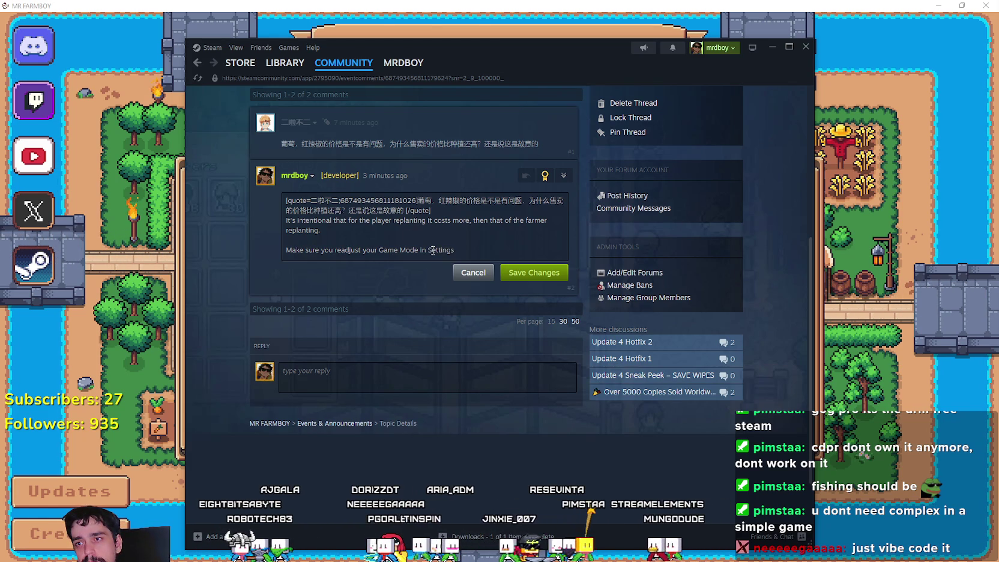
{"action": "type", "text": "n"}
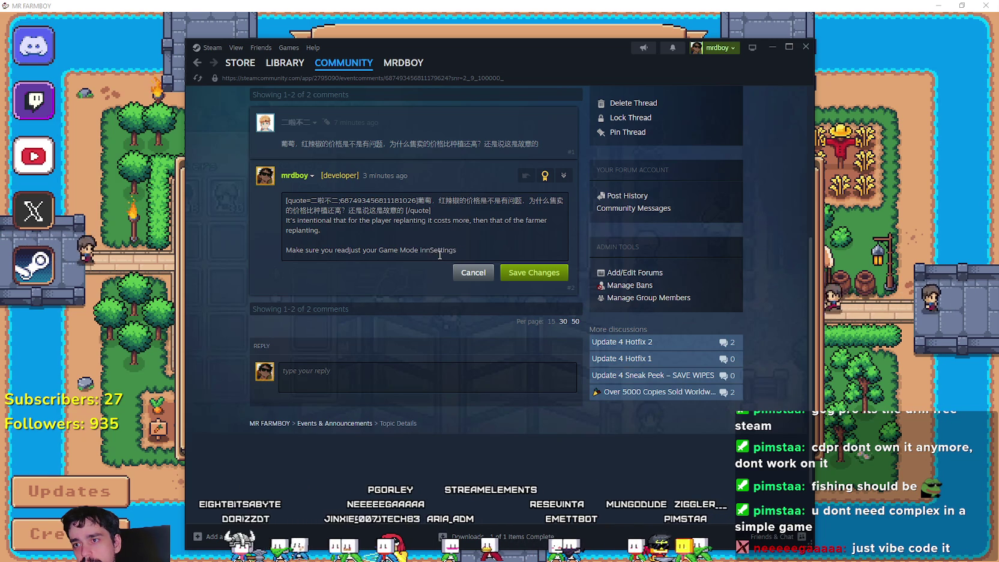
{"action": "key", "text": "BackSpace"}
{"action": "type", "text": "game"}
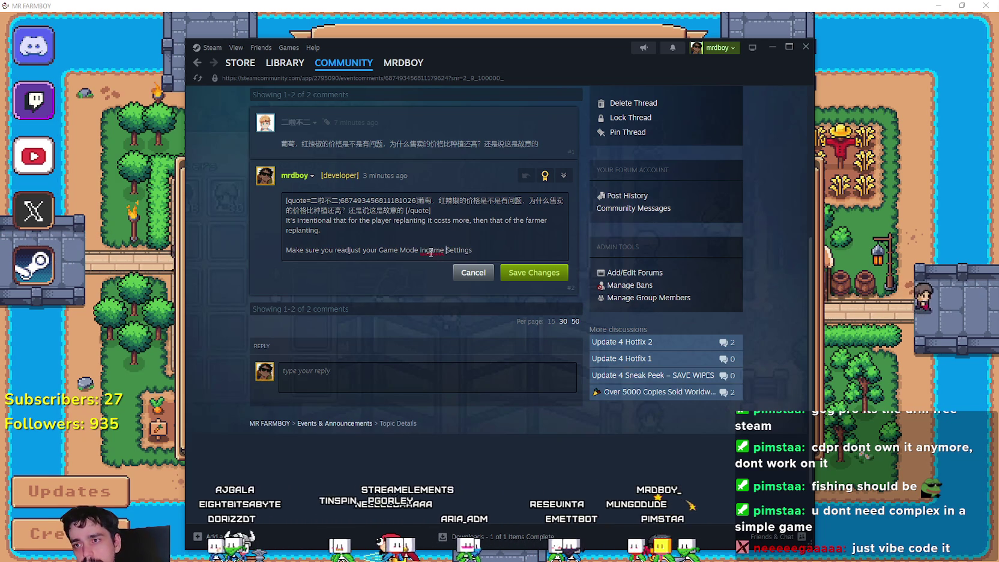
{"action": "key", "text": "BackSpace"}
{"action": "key", "text": "BackSpace"}
{"action": "key", "text": "BackSpace"}
{"action": "type", "text": "in"}
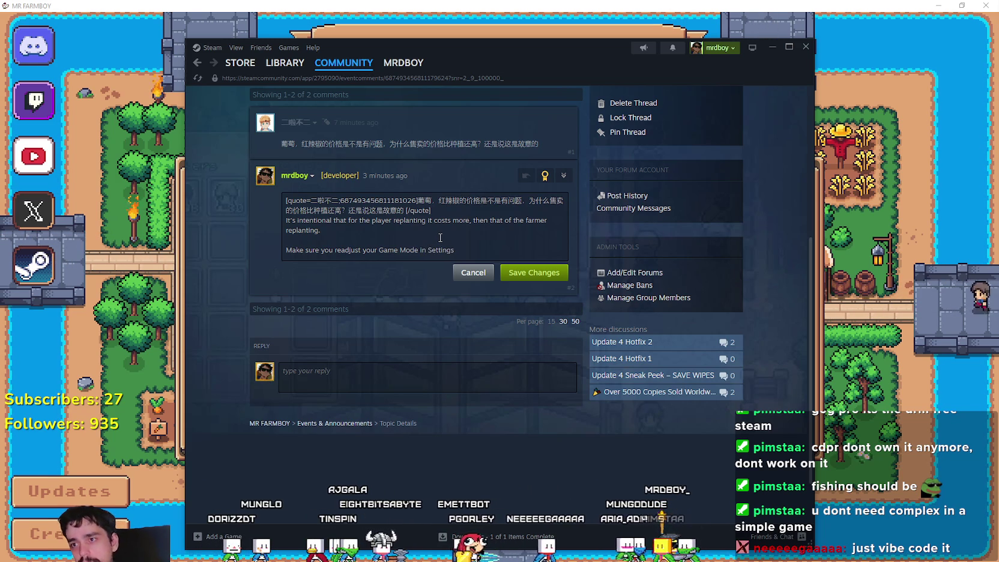
{"action": "key", "text": "BackSpace"}
{"action": "type", "text": ", if"}
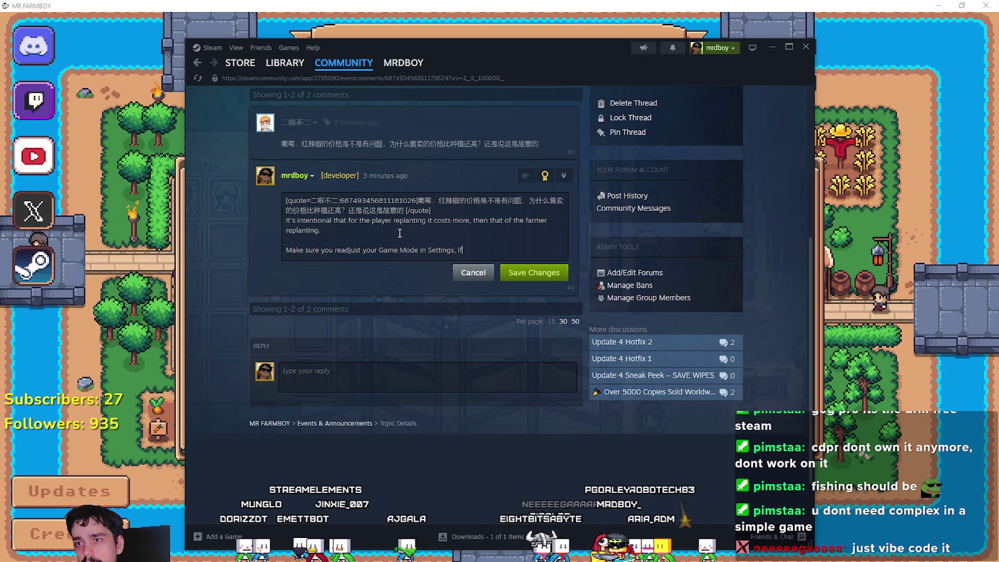
{"action": "type", "text": " Need"}
{"action": "key", "text": "BackSpace"}
{"action": "key", "text": "BackSpace"}
{"action": "key", "text": "BackSpace"}
{"action": "type", "text": "d be"}
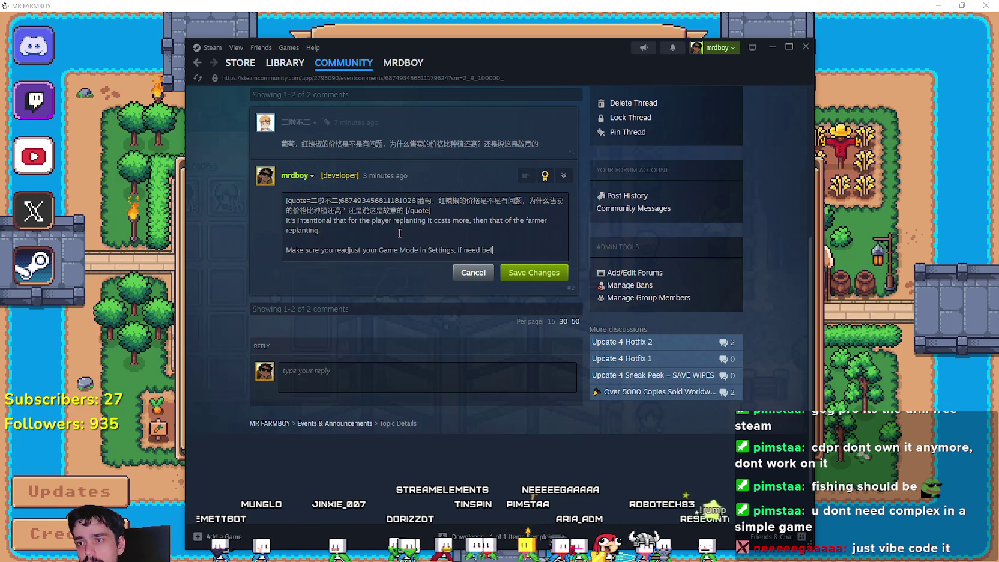
{"action": "left_click", "coordinate": [529, 274]}
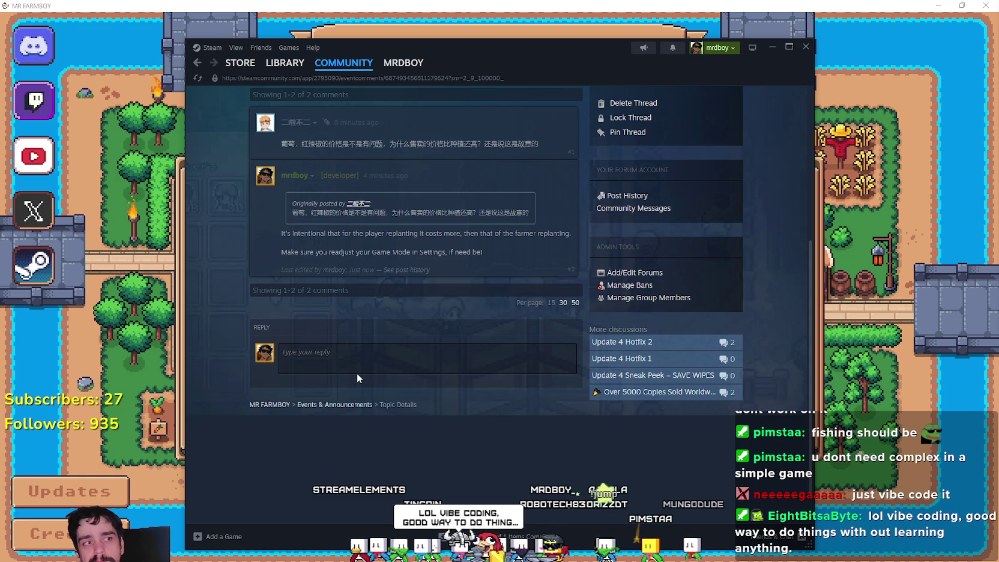
Step: Review the saved reply with its Game Mode line, then bring up the reply's edit/delete options
{"action": "scroll", "coordinate": [426, 374], "scroll_direction": "up", "scroll_amount": 1}
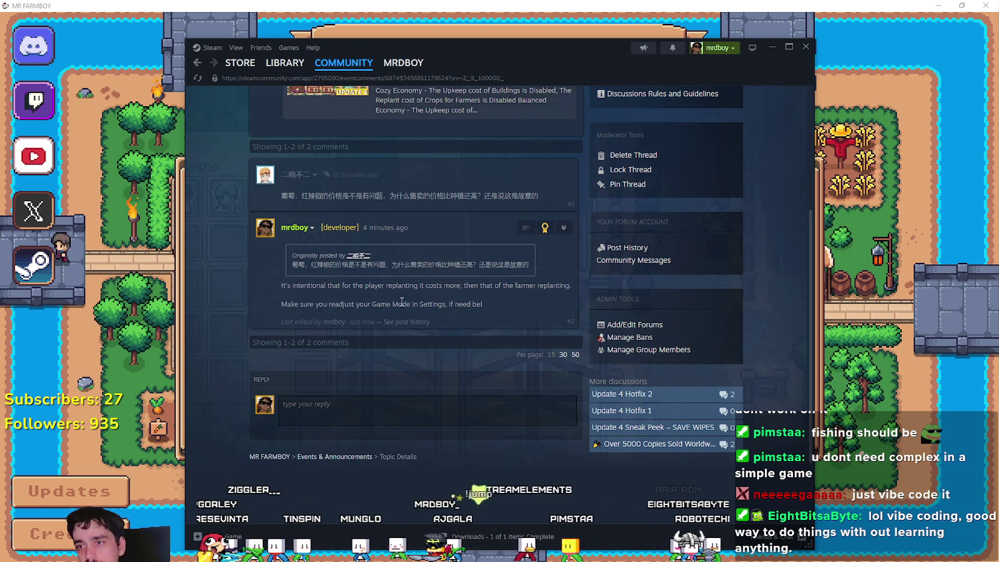
{"action": "left_click_drag", "start_coordinate": [481, 306], "coordinate": [492, 305]}
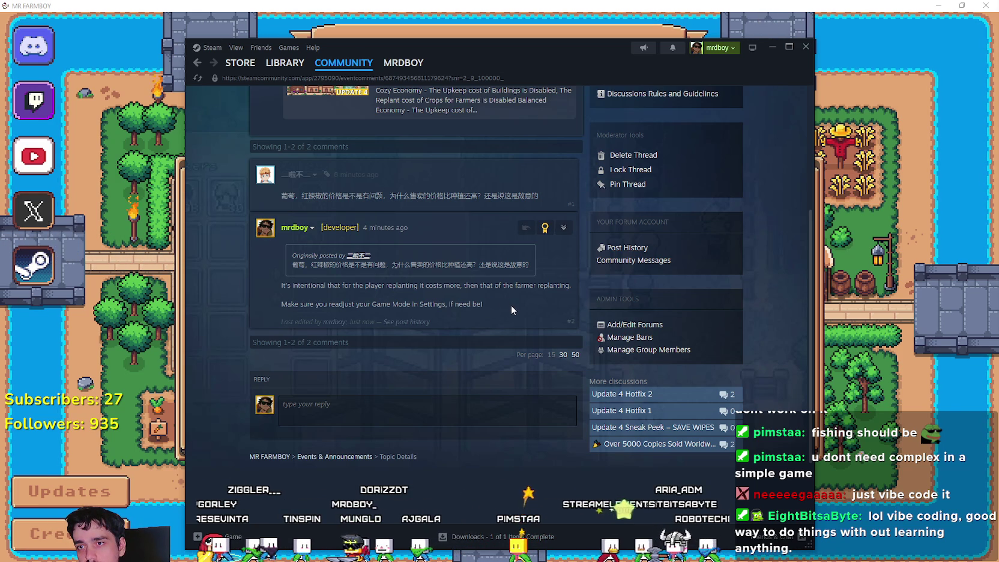
{"action": "left_click", "coordinate": [563, 226]}
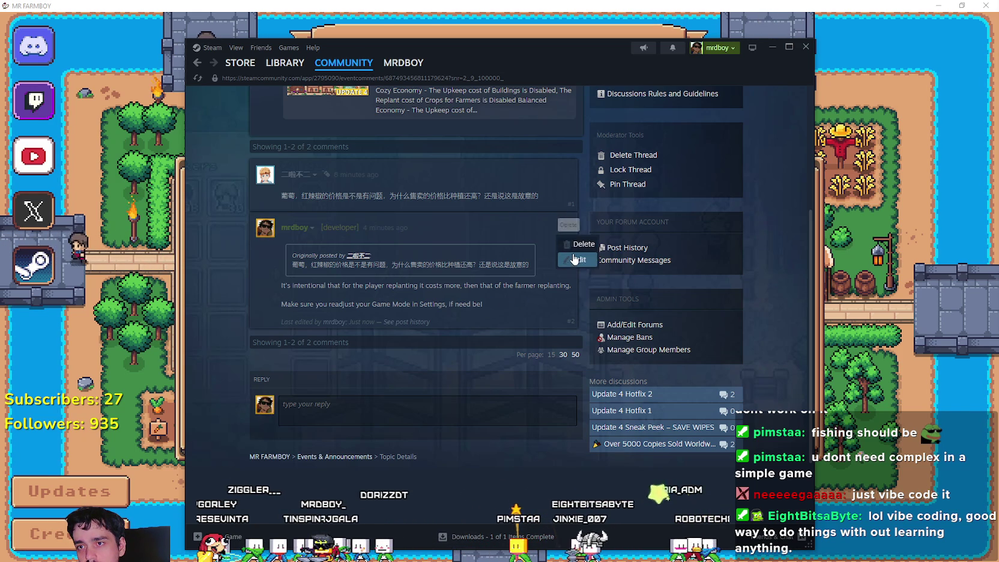
Step: Edit the reply to add '!' after 'if need be' and save the changes
{"action": "left_click", "coordinate": [573, 242]}
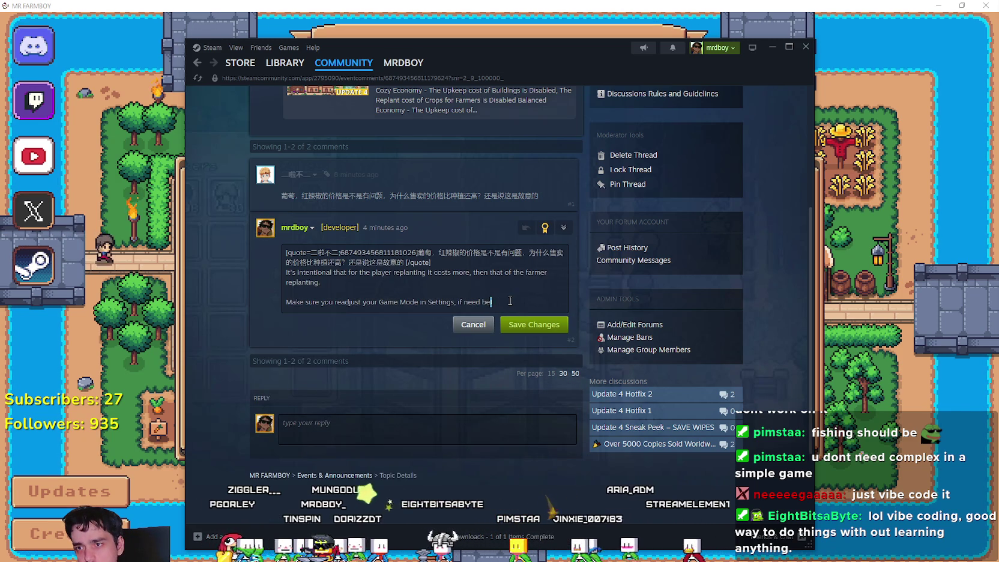
{"action": "type", "text": "!"}
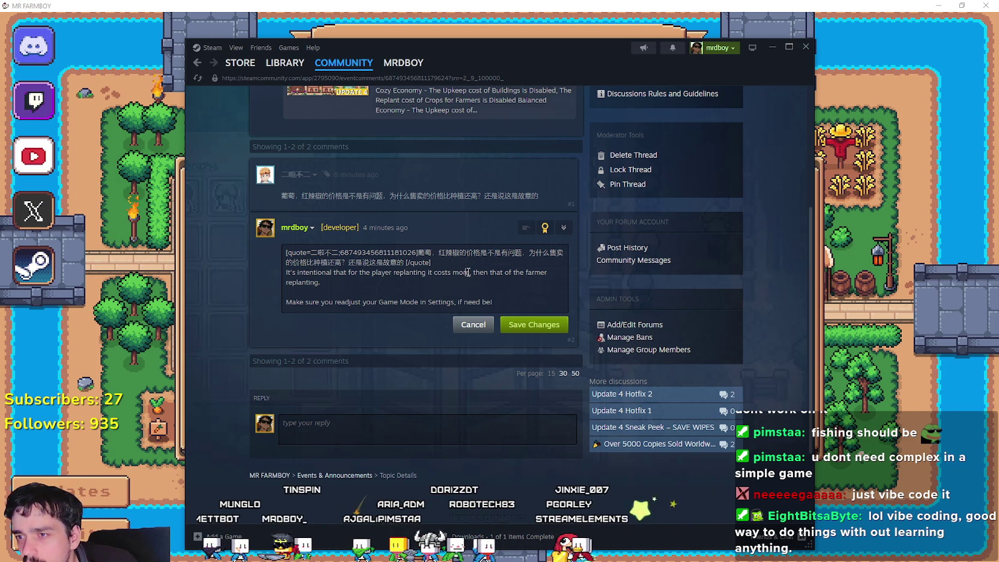
{"action": "left_click", "coordinate": [528, 331]}
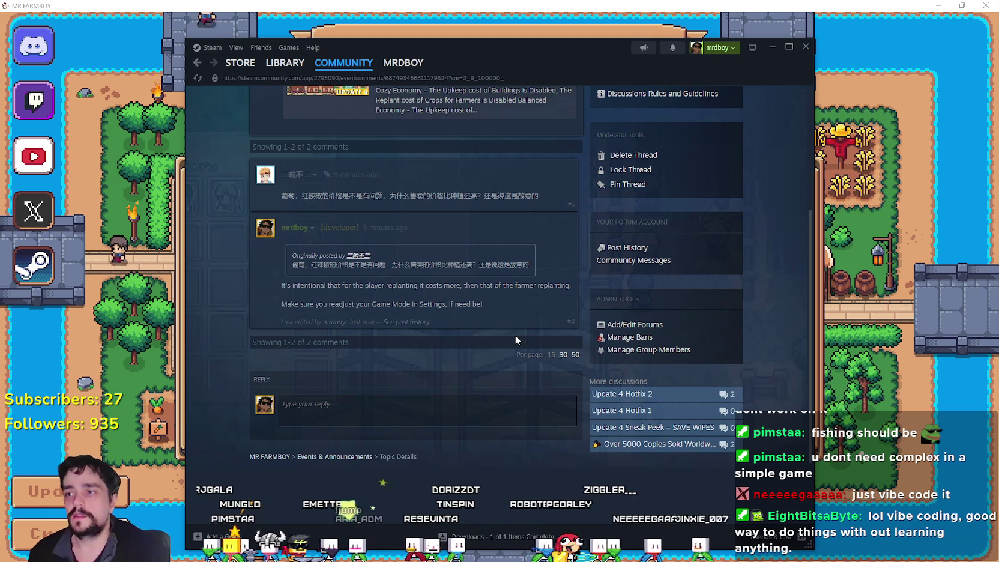
Step: Reposition the Steam discussion window further right and resize it taller to show the reply box
{"action": "scroll", "coordinate": [512, 333], "scroll_direction": "up", "scroll_amount": 4}
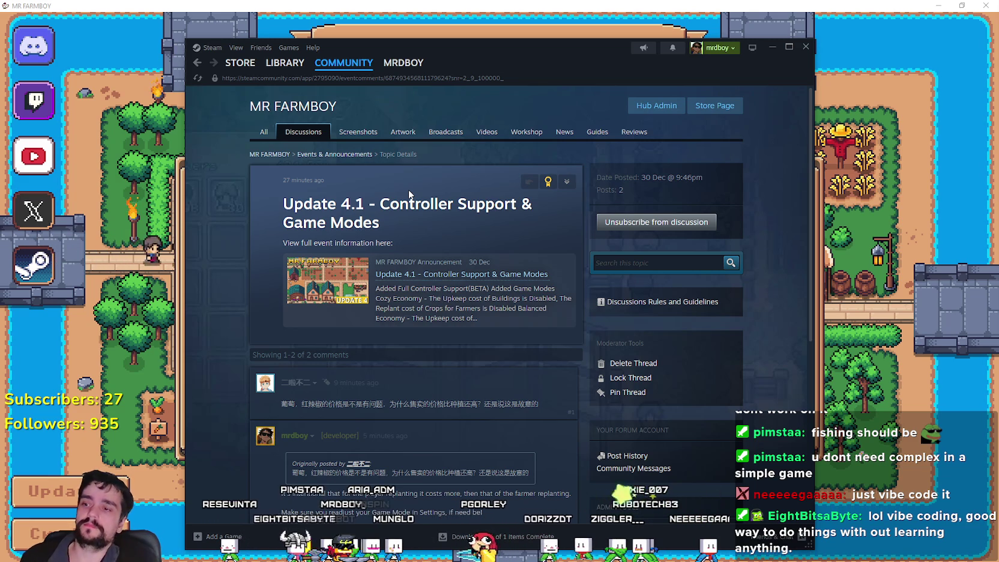
{"action": "scroll", "coordinate": [412, 350], "scroll_direction": "down", "scroll_amount": 5}
{"action": "scroll", "coordinate": [458, 353], "scroll_direction": "up", "scroll_amount": 3}
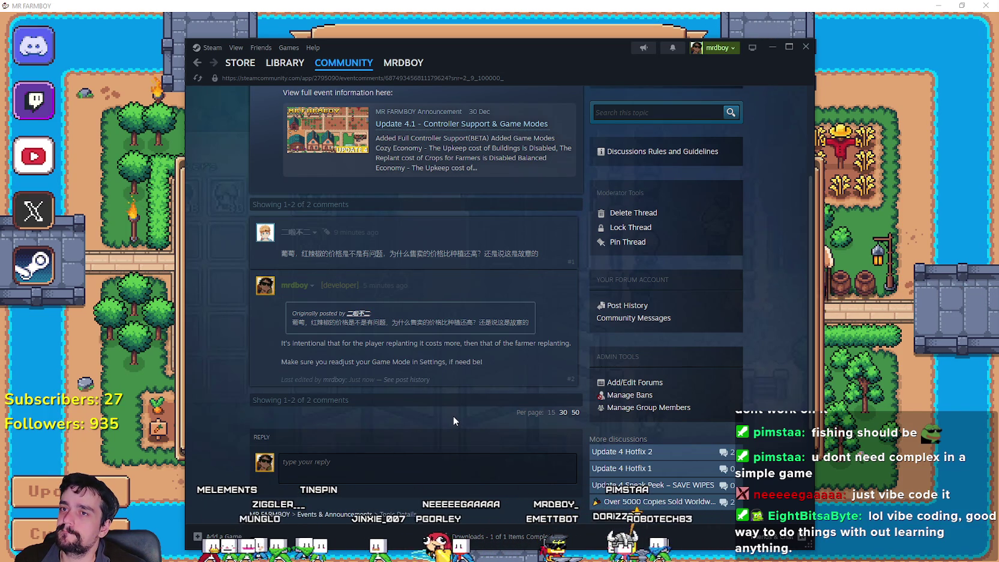
{"action": "mouse_move", "coordinate": [474, 43]}
{"action": "left_mouse_down"}
{"action": "mouse_move", "coordinate": [483, 31]}
{"action": "mouse_move", "coordinate": [526, 103]}
{"action": "mouse_move", "coordinate": [557, 126]}
{"action": "mouse_move", "coordinate": [548, 48]}
{"action": "left_mouse_up"}
{"action": "left_click_drag", "start_coordinate": [852, 477], "coordinate": [687, 493]}
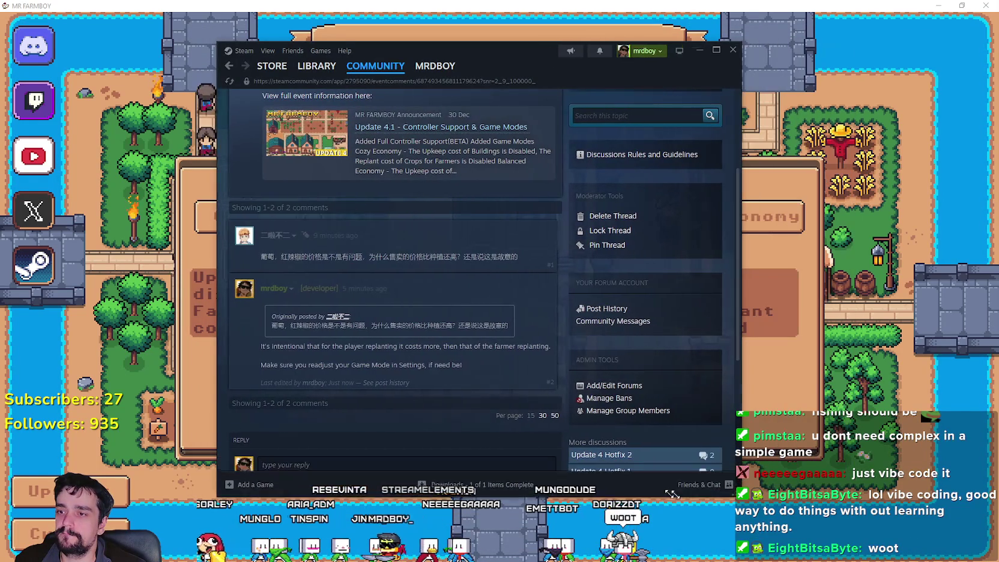
{"action": "left_click_drag", "start_coordinate": [533, 62], "coordinate": [414, 33]}
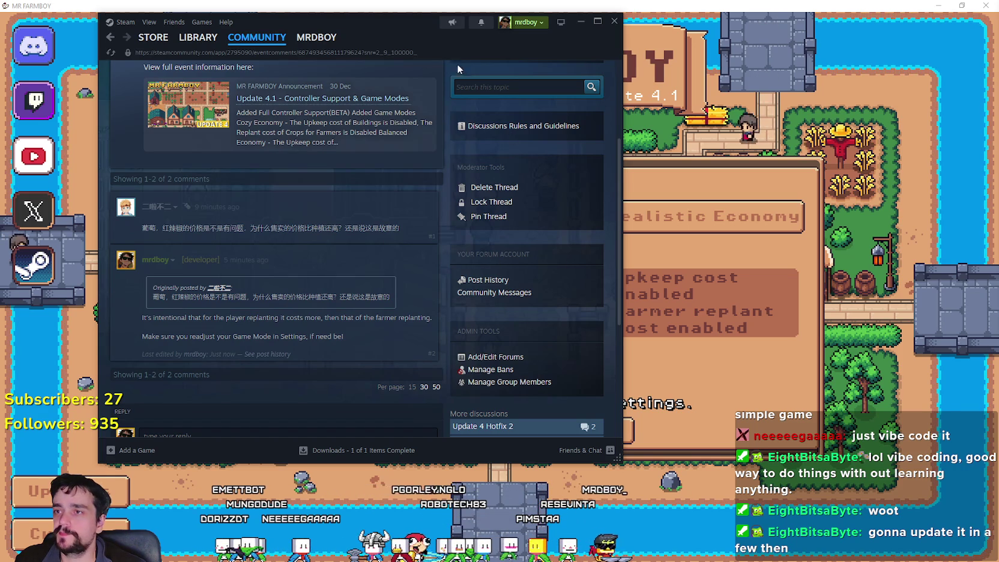
{"action": "left_click_drag", "start_coordinate": [384, 35], "coordinate": [458, 41]}
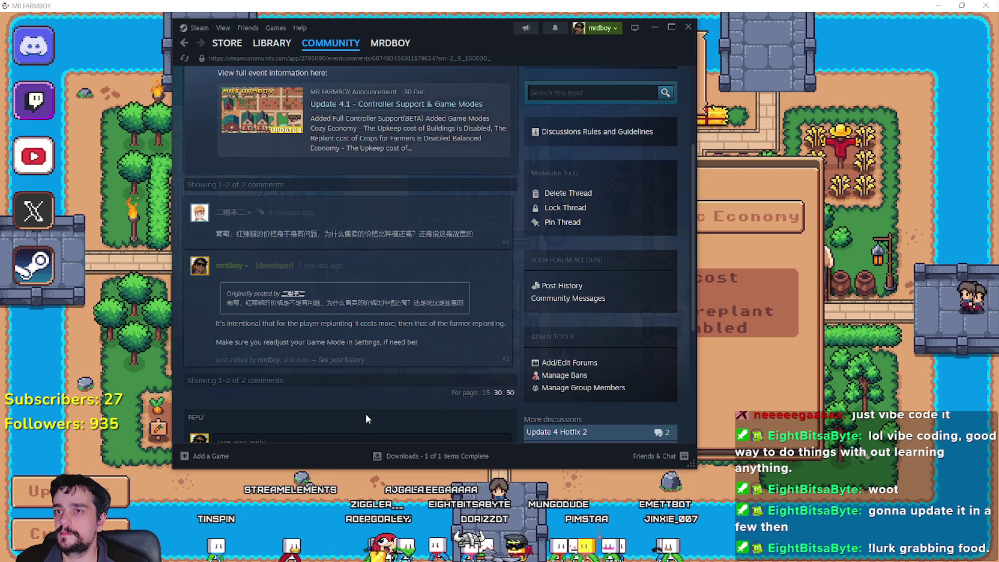
{"action": "left_click_drag", "start_coordinate": [465, 24], "coordinate": [531, 44]}
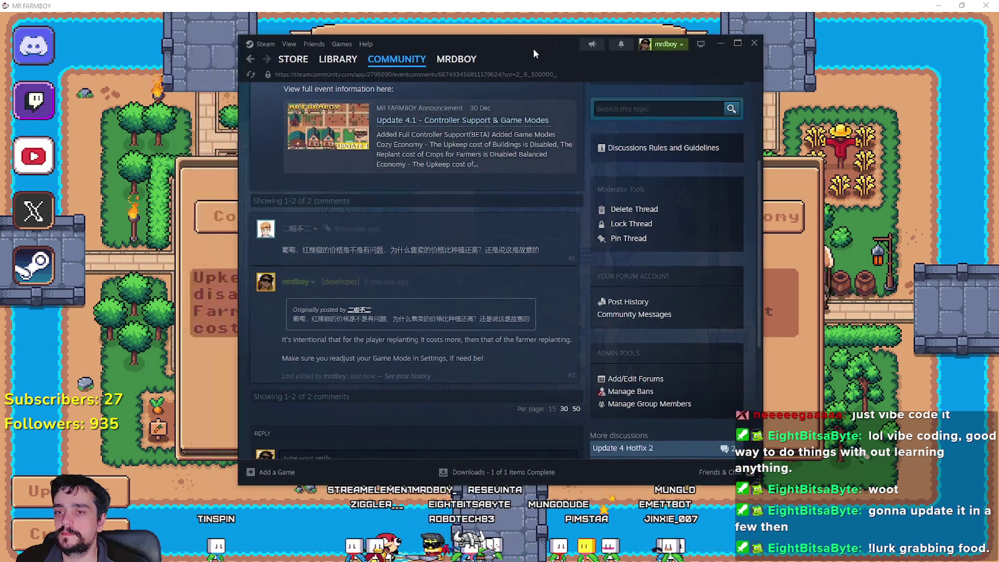
{"action": "mouse_move", "coordinate": [755, 477]}
{"action": "left_mouse_down"}
{"action": "mouse_move", "coordinate": [789, 507]}
{"action": "mouse_move", "coordinate": [760, 528]}
{"action": "mouse_move", "coordinate": [716, 524]}
{"action": "mouse_move", "coordinate": [716, 540]}
{"action": "left_mouse_up"}
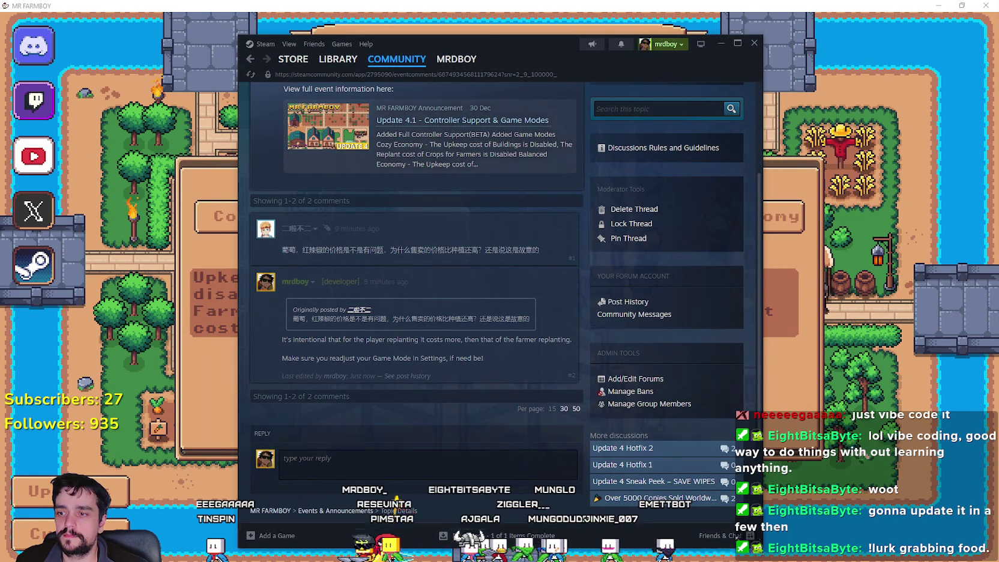
Step: Preview the Update 4.1 event card, close the preview, and bring Godot's normal_mode scene forward
{"action": "left_click", "coordinate": [409, 176]}
{"action": "scroll", "coordinate": [504, 402], "scroll_direction": "down", "scroll_amount": 10}
{"action": "scroll", "coordinate": [504, 402], "scroll_direction": "up", "scroll_amount": 10}
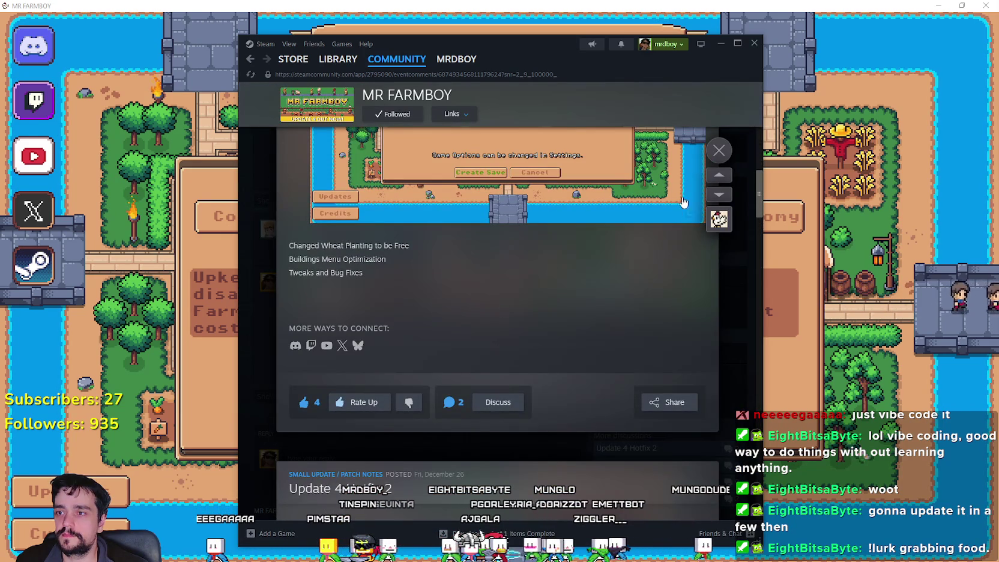
{"action": "key", "text": "Escape"}
{"action": "scroll", "coordinate": [493, 306], "scroll_direction": "up", "scroll_amount": 1}
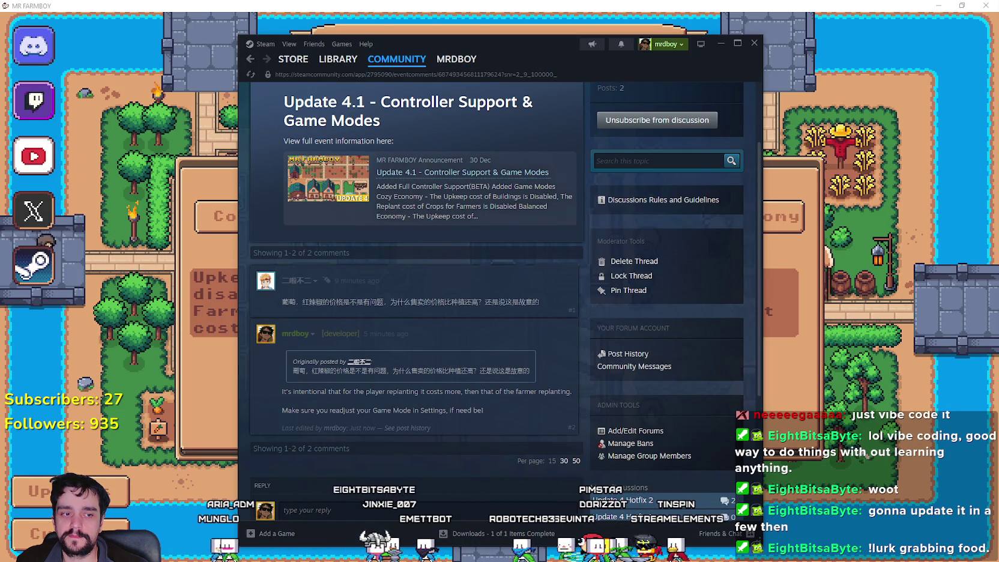
{"action": "key", "text": "alt+Tab"}
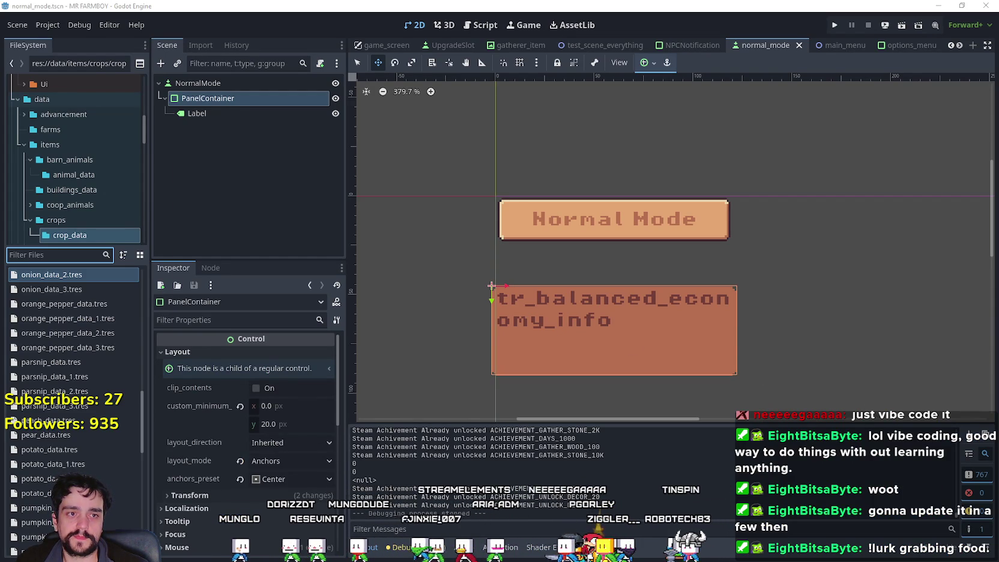
Step: Close GitHub Desktop, which lists one uncommitted filesystem_cache10 change, and return to Steam's discussion thread
{"action": "key", "text": "alt+Tab"}
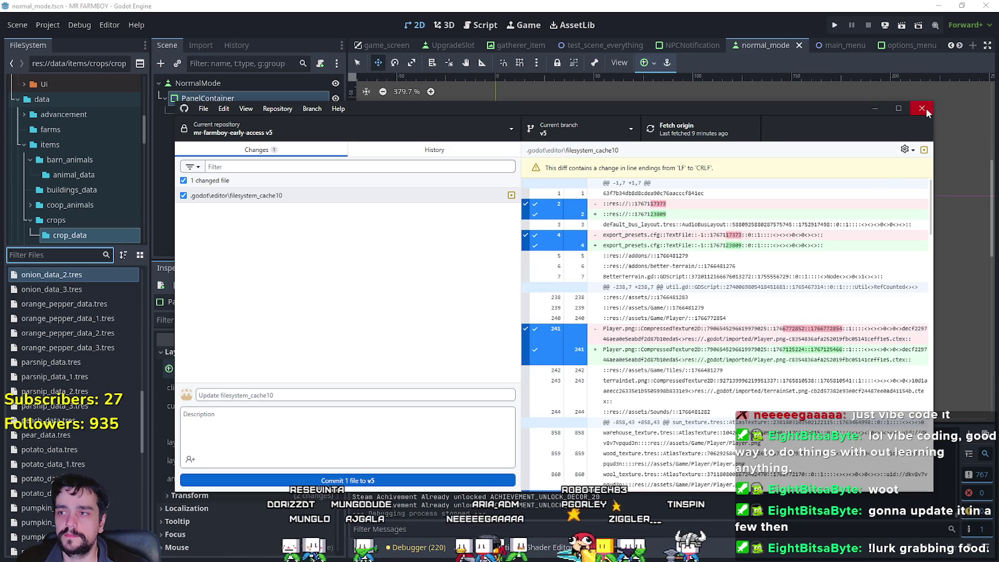
{"action": "left_click", "coordinate": [921, 109]}
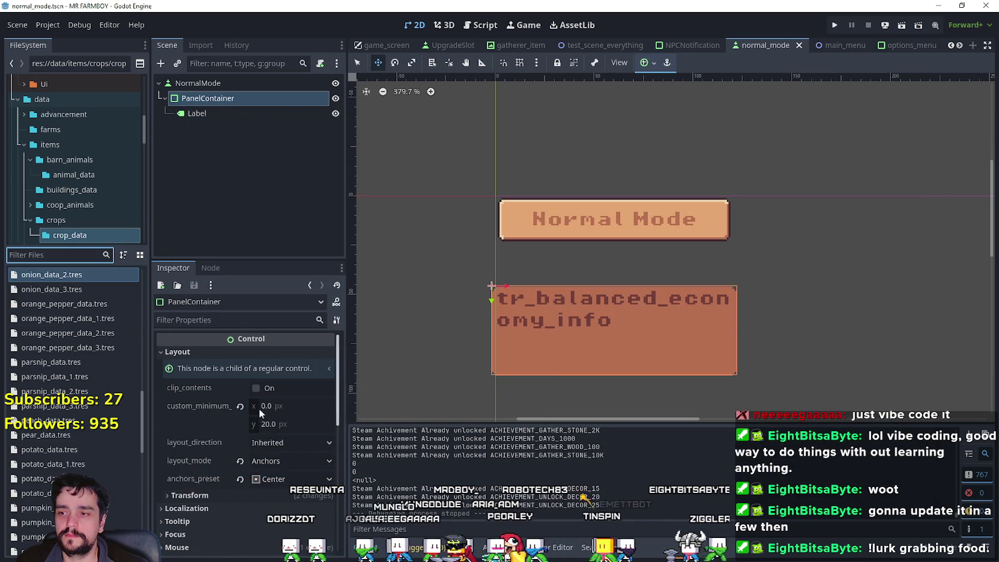
{"action": "scroll", "coordinate": [97, 172], "scroll_direction": "down", "scroll_amount": 3}
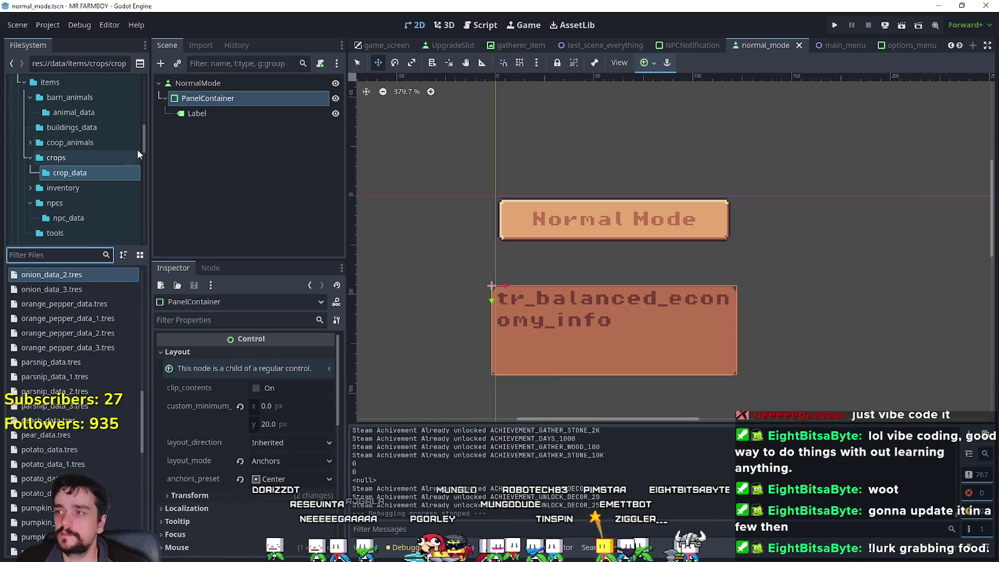
{"action": "scroll", "coordinate": [141, 151], "scroll_direction": "up", "scroll_amount": 3}
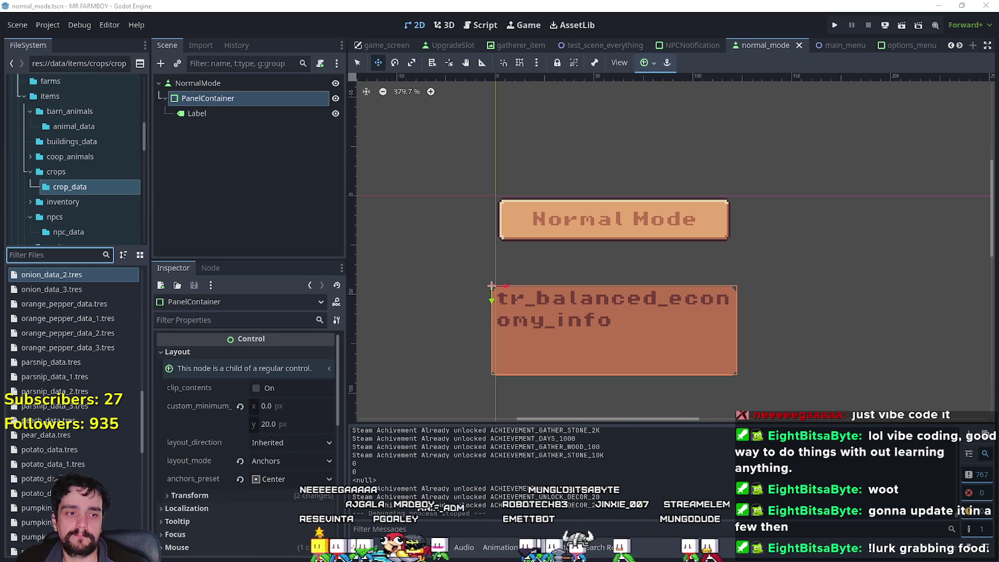
{"action": "key", "text": "alt+Tab"}
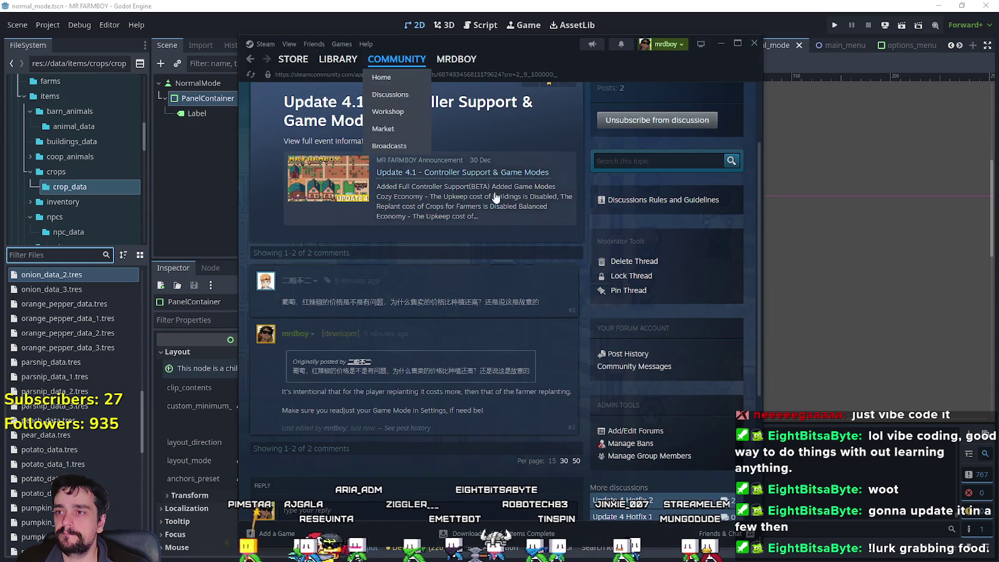
Step: View the full Update 4.1 event post, then close it and go to the game library
{"action": "scroll", "coordinate": [558, 164], "scroll_direction": "up", "scroll_amount": 3}
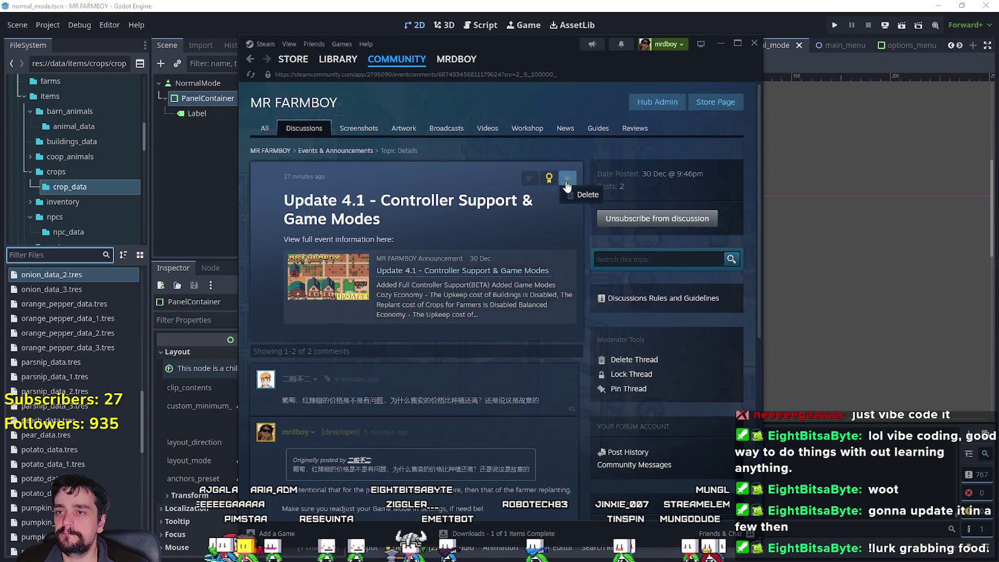
{"action": "mouse_move", "coordinate": [566, 178]}
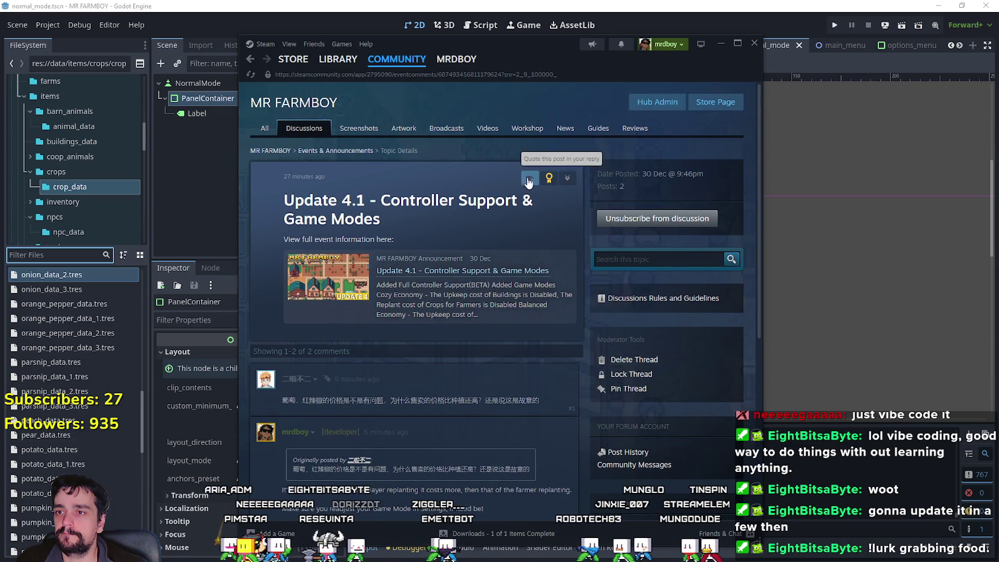
{"action": "left_click", "coordinate": [329, 309]}
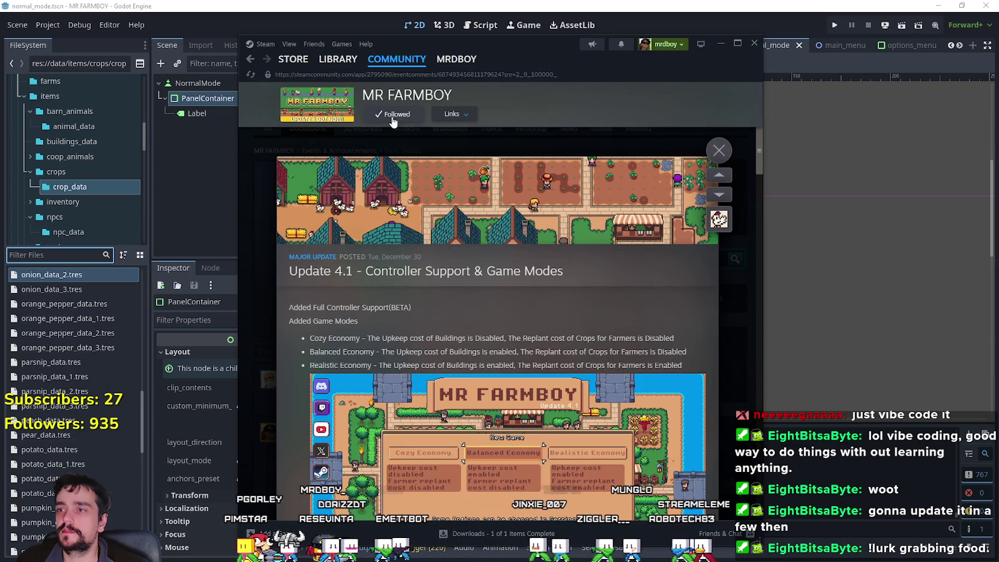
{"action": "mouse_move", "coordinate": [387, 66]}
{"action": "mouse_move", "coordinate": [342, 65]}
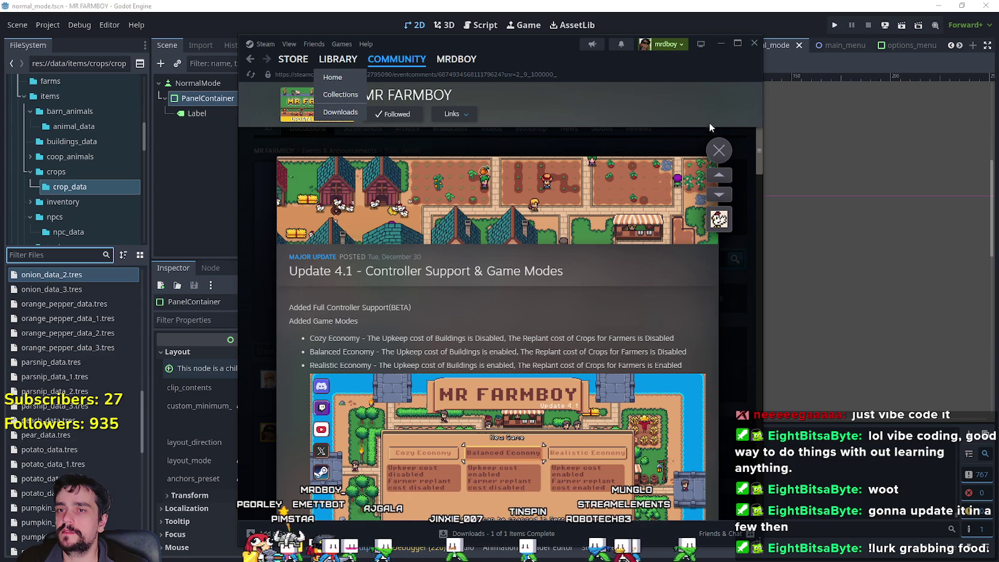
{"action": "key", "text": "Escape"}
{"action": "left_click", "coordinate": [340, 60]}
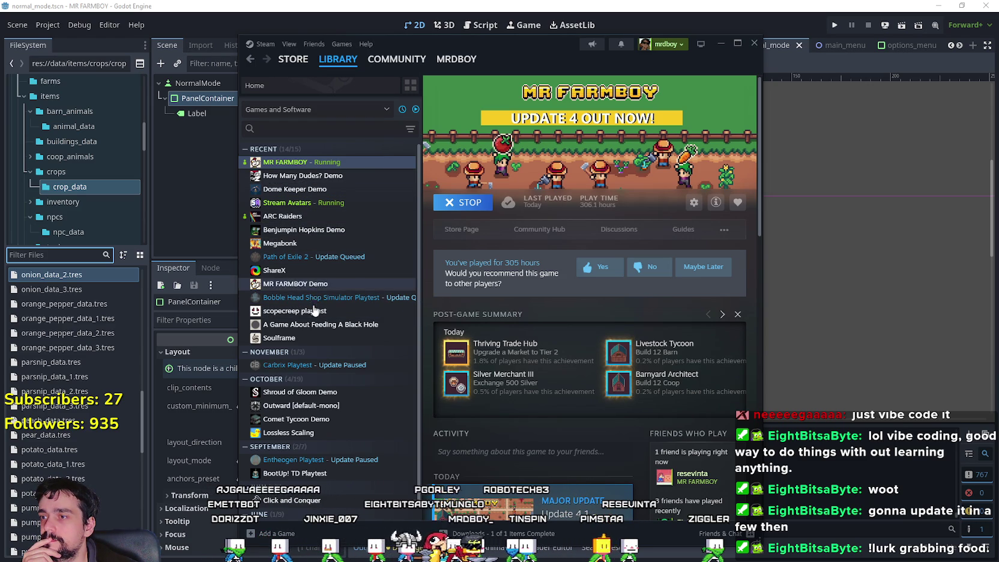
Step: Open A Game About Feeding A Black Hole's '1000 Reviews and Patch 1.2 Changes' post and copy its review-request line
{"action": "left_click", "coordinate": [320, 330]}
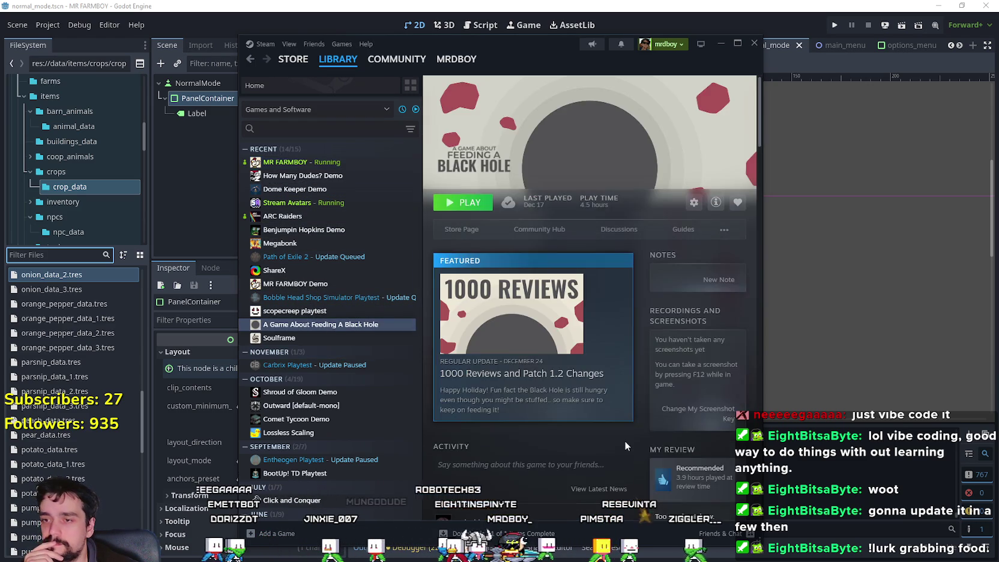
{"action": "scroll", "coordinate": [608, 424], "scroll_direction": "down", "scroll_amount": 2}
{"action": "left_click", "coordinate": [521, 282]}
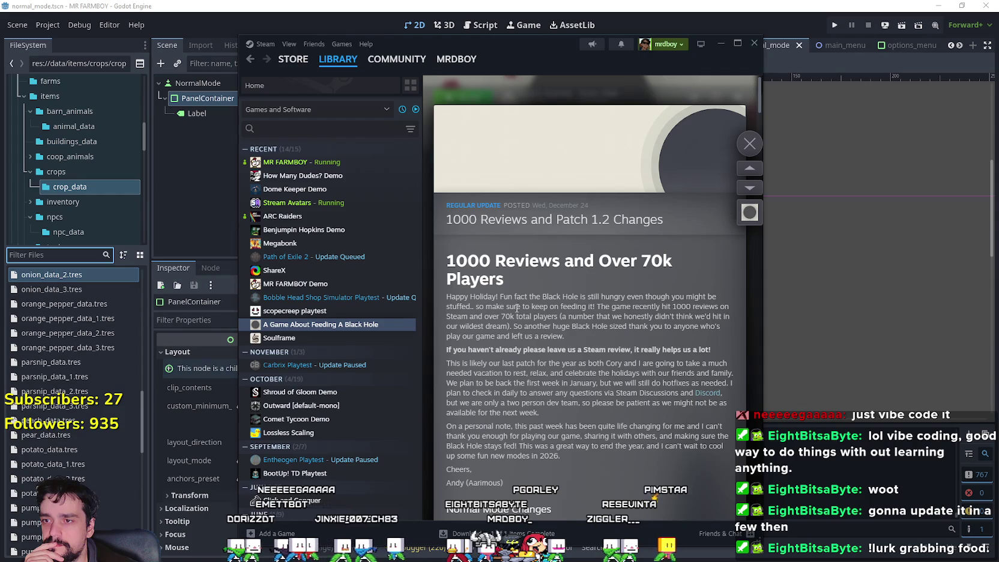
{"action": "left_click_drag", "start_coordinate": [445, 350], "coordinate": [578, 338]}
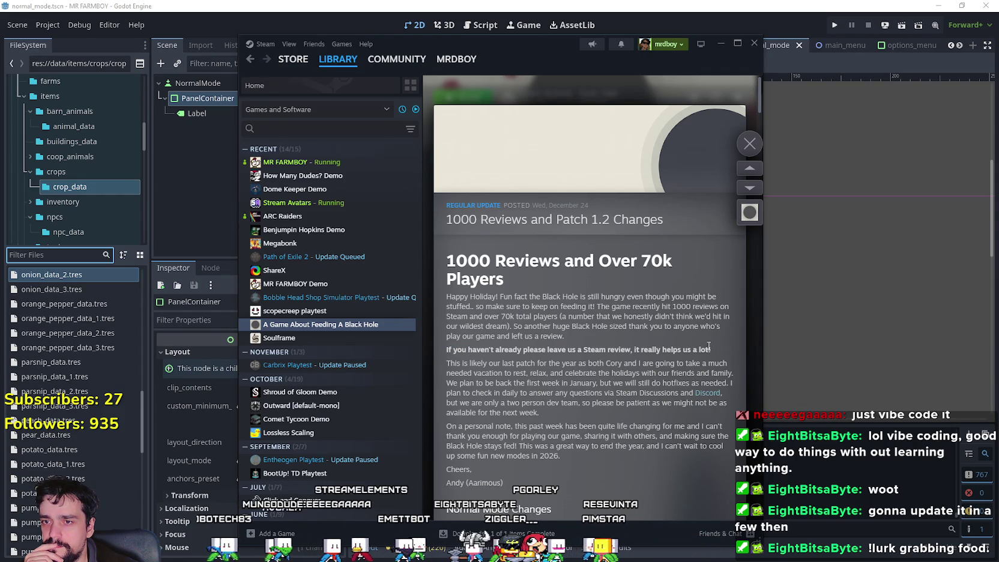
{"action": "left_click_drag", "start_coordinate": [661, 348], "coordinate": [440, 351]}
{"action": "right_click", "coordinate": [495, 365]}
{"action": "left_click", "coordinate": [496, 363]}
{"action": "left_click", "coordinate": [749, 143]}
Step: Reopen that post, copy the bold Steam-review request sentence, and return to MR FARMBOY's page
{"action": "left_click", "coordinate": [510, 252]}
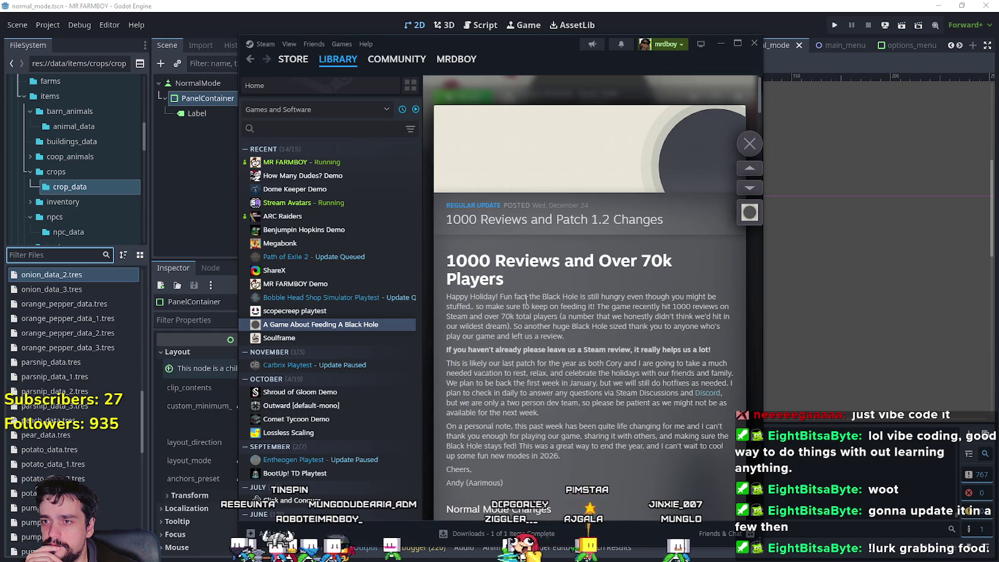
{"action": "scroll", "coordinate": [551, 340], "scroll_direction": "down", "scroll_amount": 2}
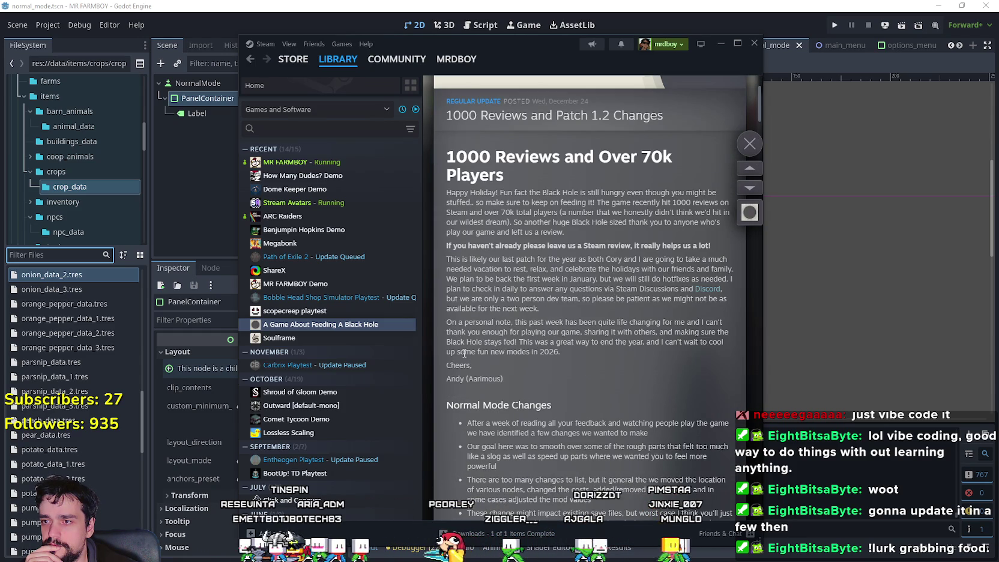
{"action": "scroll", "coordinate": [466, 360], "scroll_direction": "down", "scroll_amount": 1}
{"action": "scroll", "coordinate": [622, 355], "scroll_direction": "down", "scroll_amount": 20}
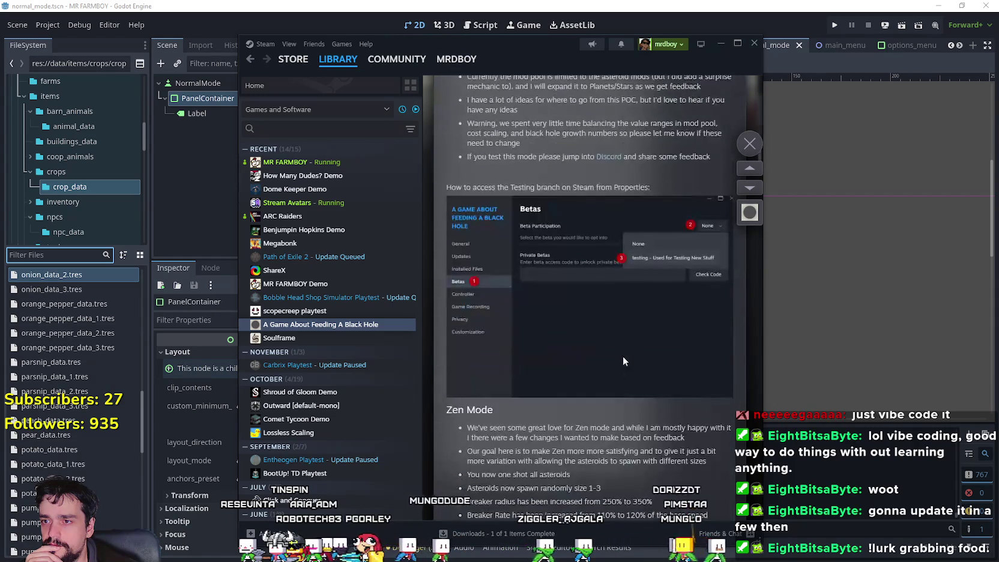
{"action": "scroll", "coordinate": [620, 362], "scroll_direction": "down", "scroll_amount": 6}
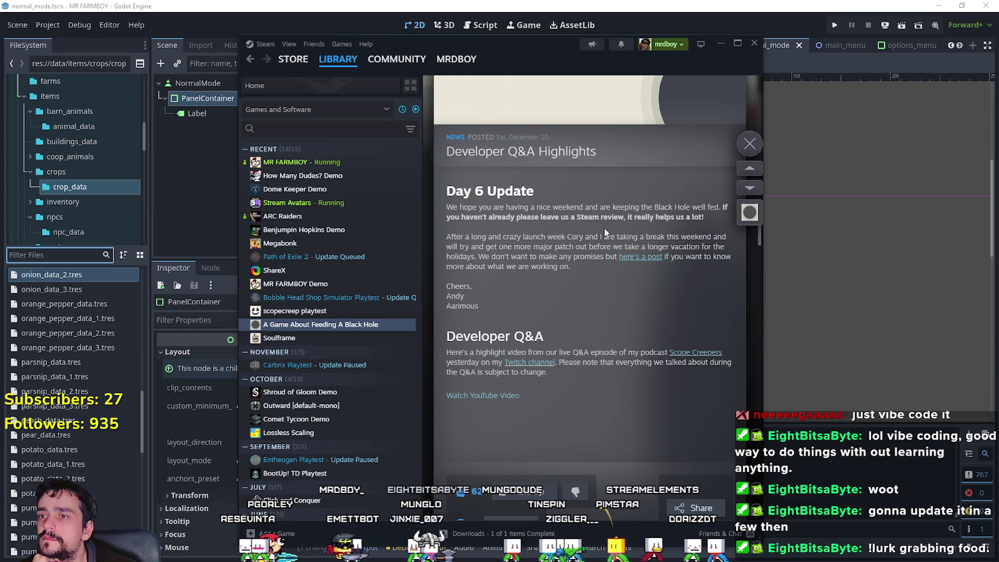
{"action": "left_click_drag", "start_coordinate": [703, 217], "coordinate": [720, 207]}
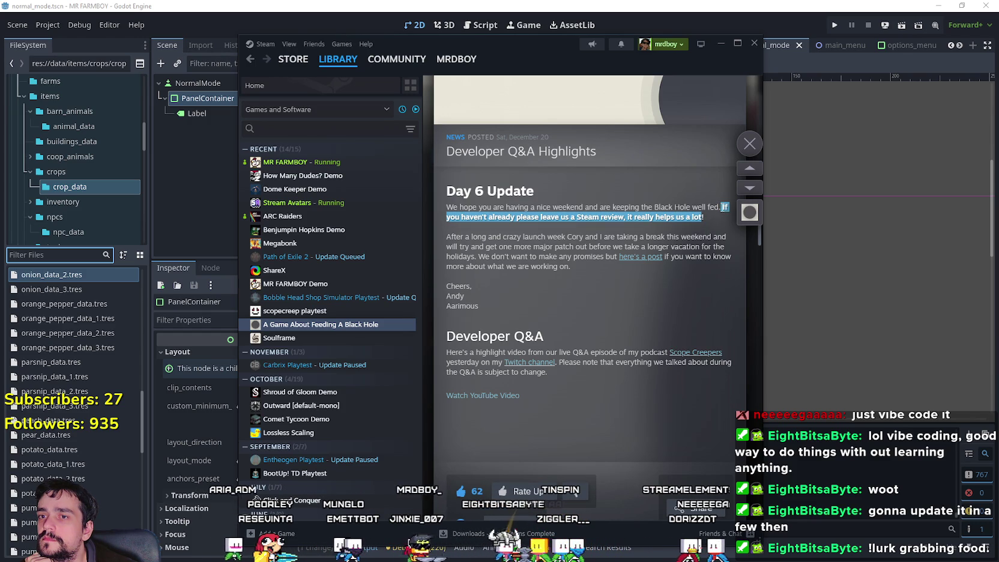
{"action": "right_click", "coordinate": [723, 210]}
{"action": "left_click", "coordinate": [733, 219]}
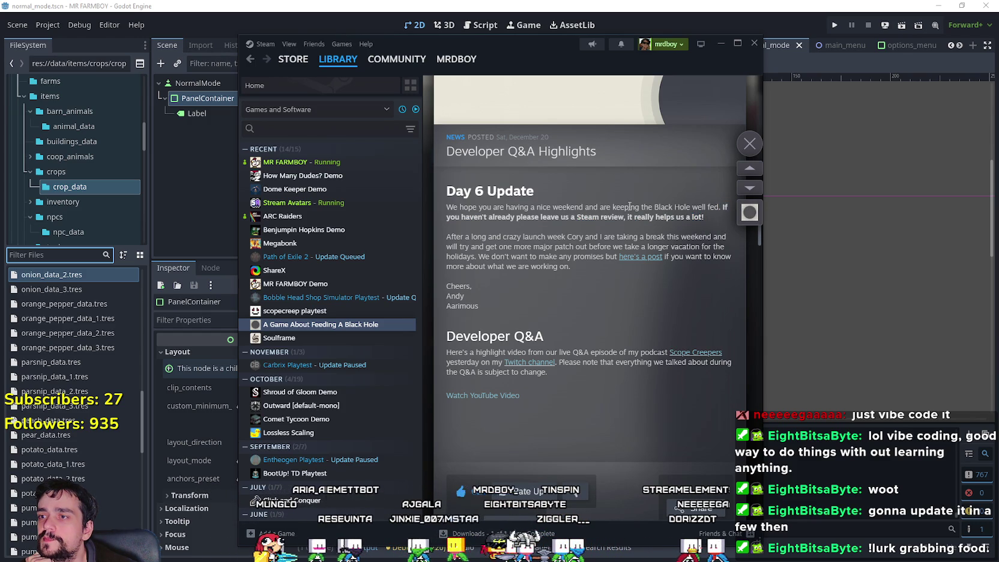
{"action": "left_click", "coordinate": [747, 144]}
{"action": "left_click", "coordinate": [334, 163]}
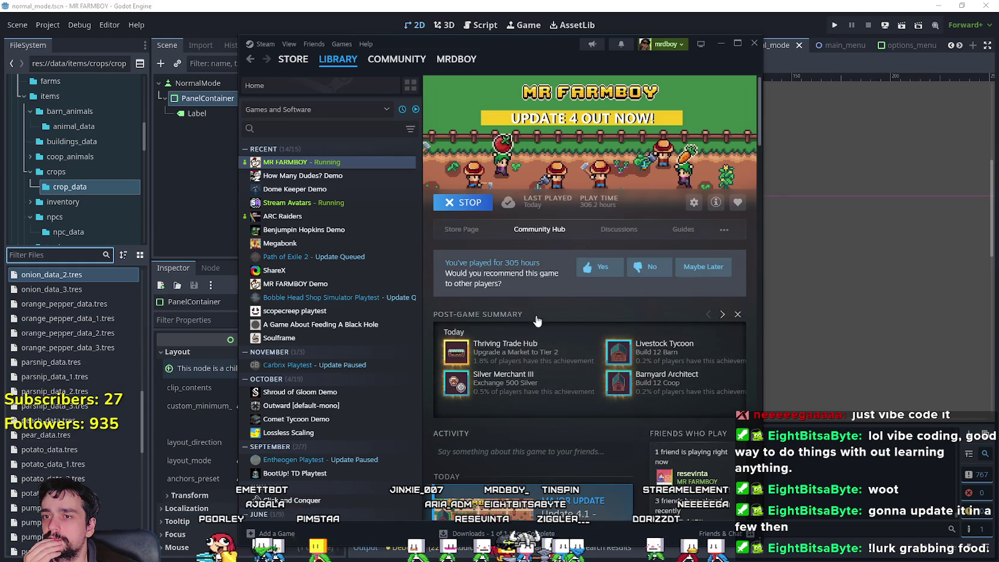
{"action": "left_click", "coordinate": [533, 233]}
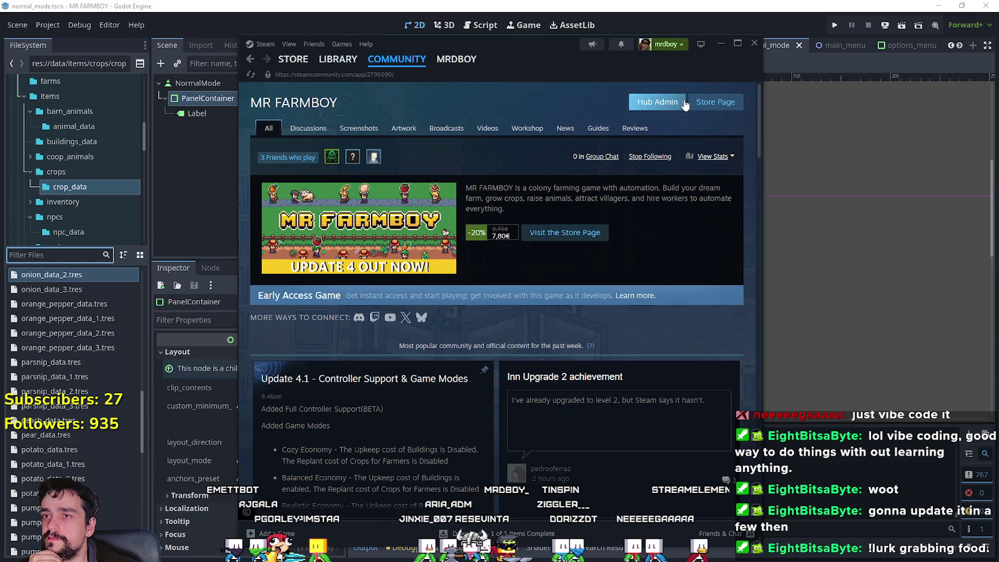
Step: From Hub Admin's event list, open the Update 4.1 event for editing
{"action": "left_click", "coordinate": [674, 107]}
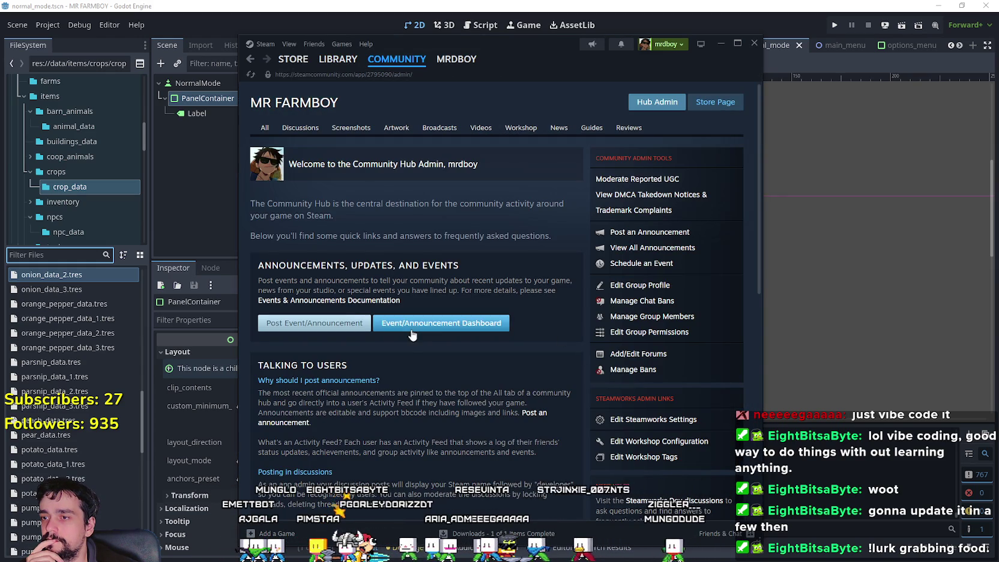
{"action": "left_click", "coordinate": [468, 324]}
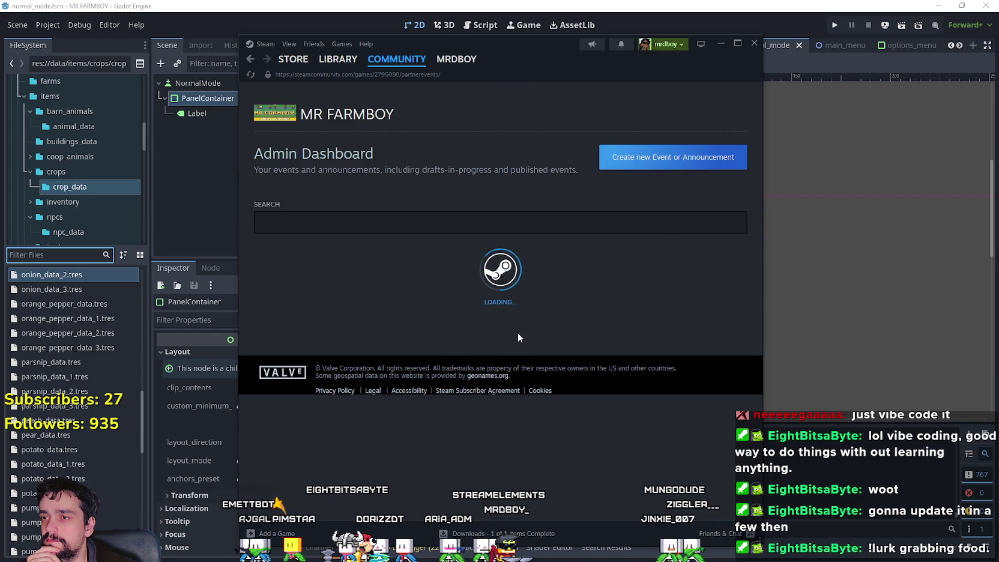
{"action": "scroll", "coordinate": [389, 321], "scroll_direction": "down", "scroll_amount": 2}
{"action": "left_click", "coordinate": [385, 323]}
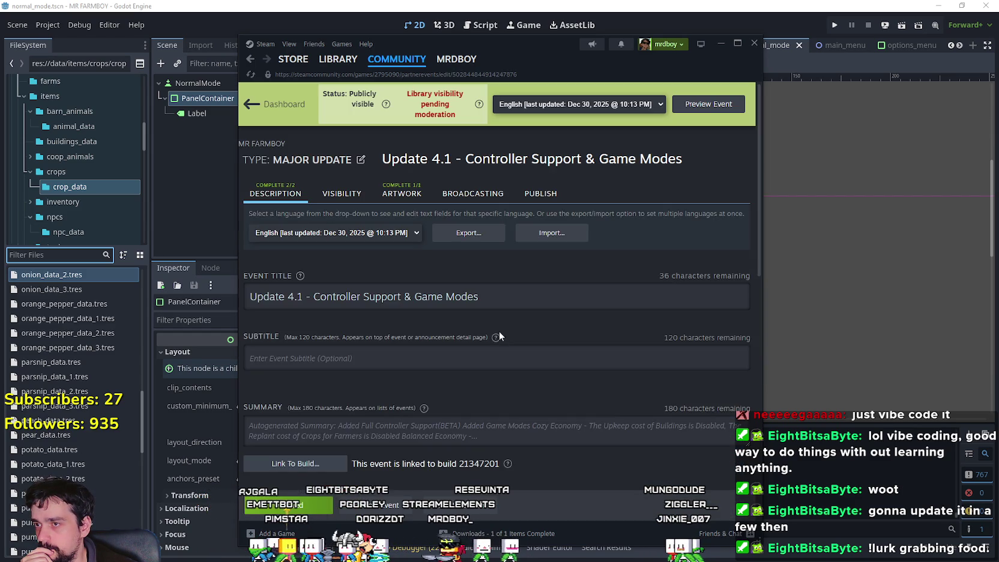
{"action": "scroll", "coordinate": [435, 312], "scroll_direction": "down", "scroll_amount": 3}
{"action": "scroll", "coordinate": [429, 322], "scroll_direction": "down", "scroll_amount": 3}
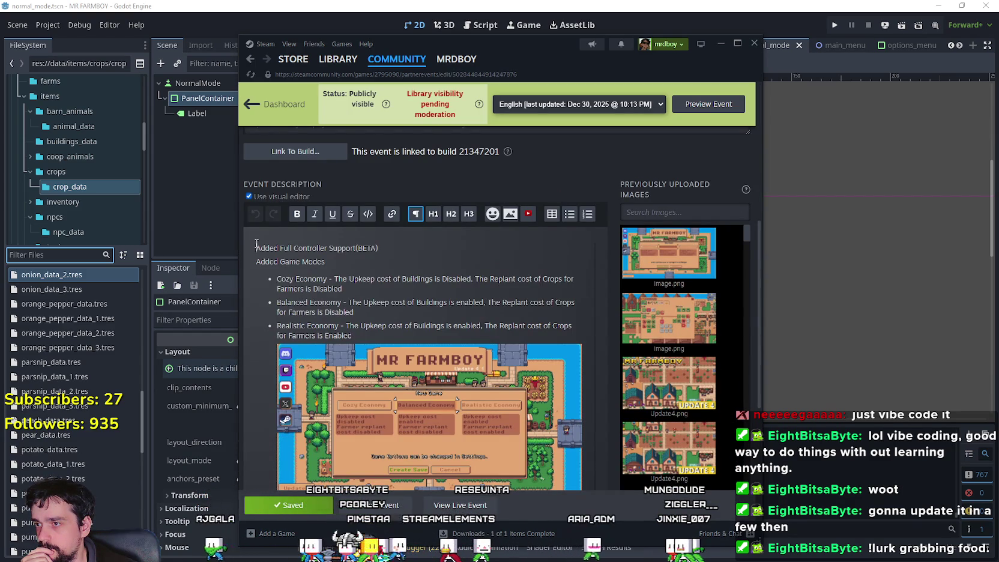
Step: Paste the bold Steam review request above the description, change 'us' to 'me', and save
{"action": "key", "text": "Return"}
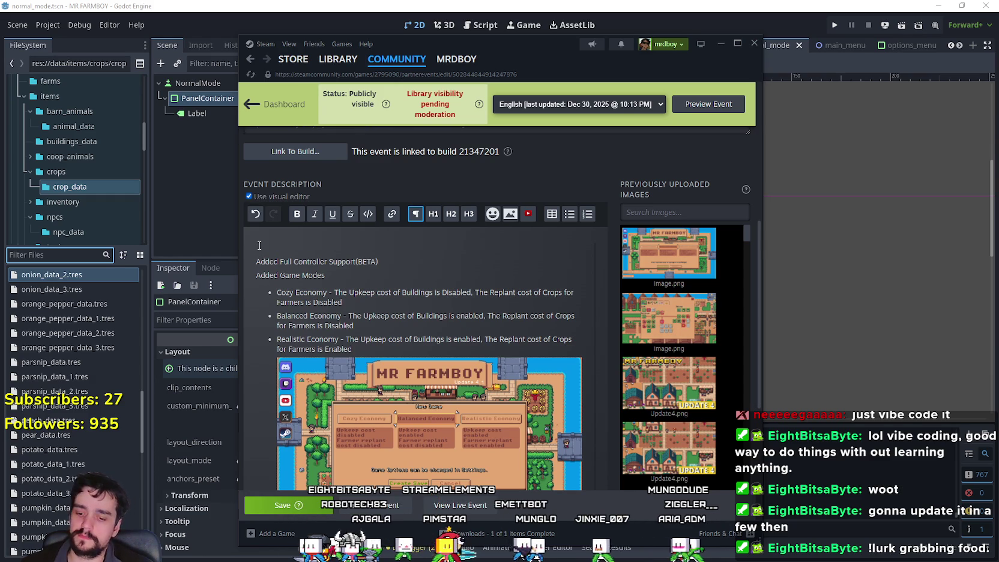
{"action": "key", "text": "ctrl+v"}
{"action": "key", "text": "Return"}
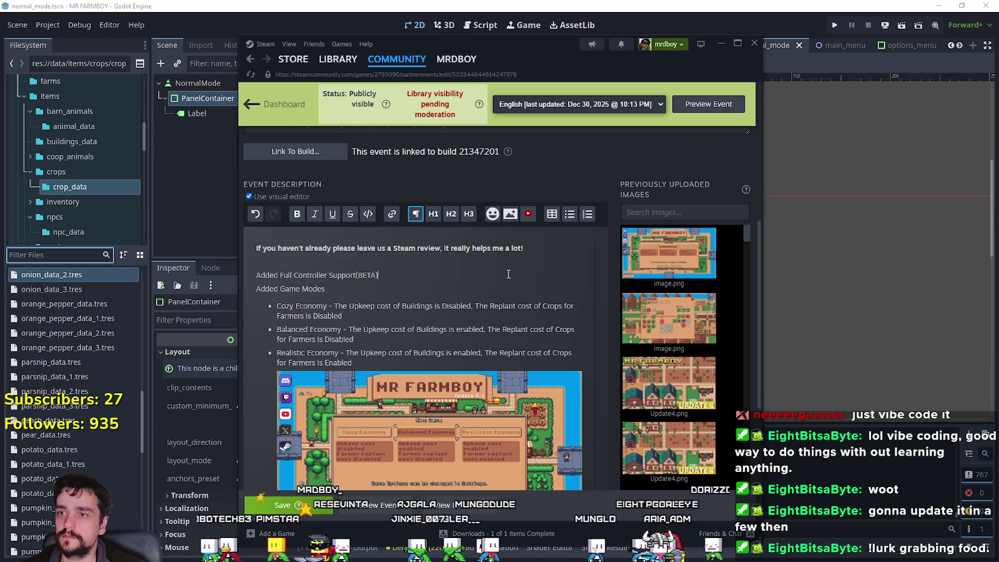
{"action": "double_click", "coordinate": [386, 247]}
{"action": "type", "text": "me"}
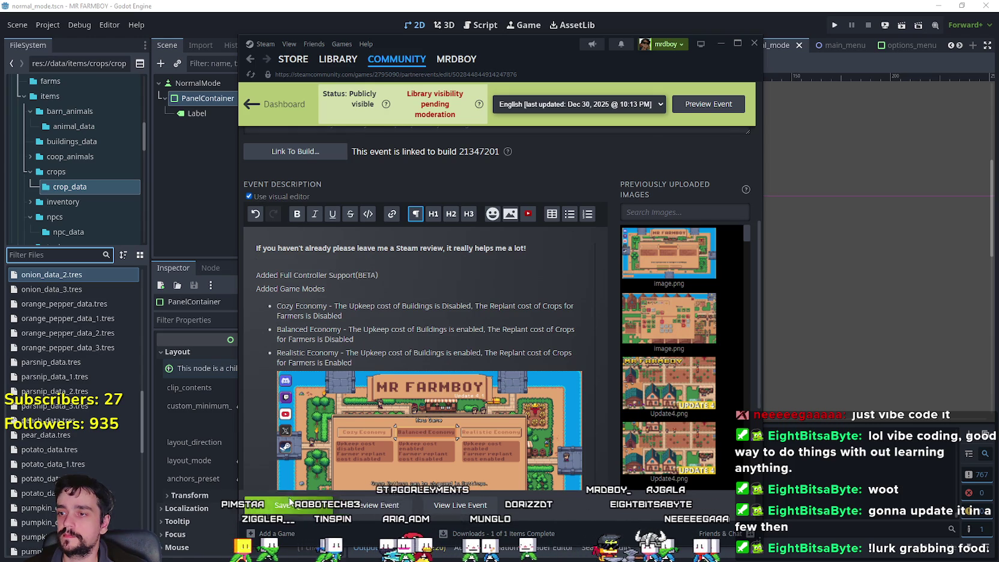
{"action": "key", "text": "ctrl+s"}
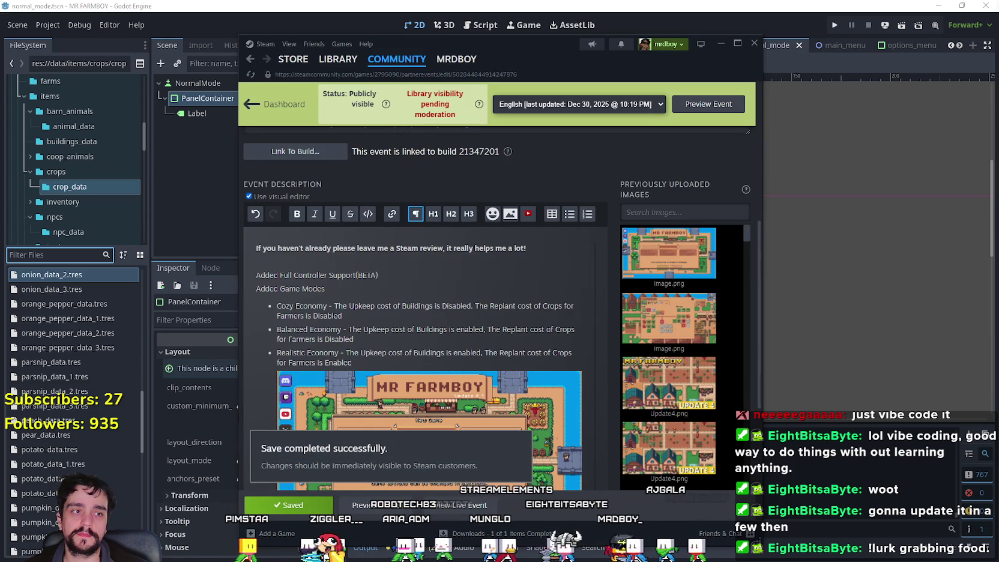
{"action": "scroll", "coordinate": [402, 372], "scroll_direction": "up", "scroll_amount": 5}
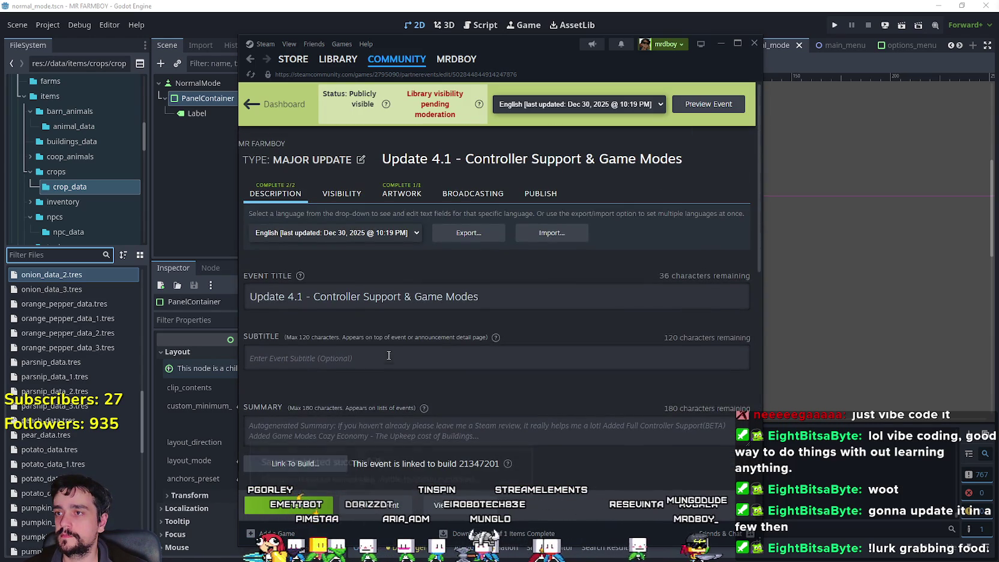
Step: Leave the event editor and open MR FARMBOY's community hub page
{"action": "mouse_move", "coordinate": [342, 65]}
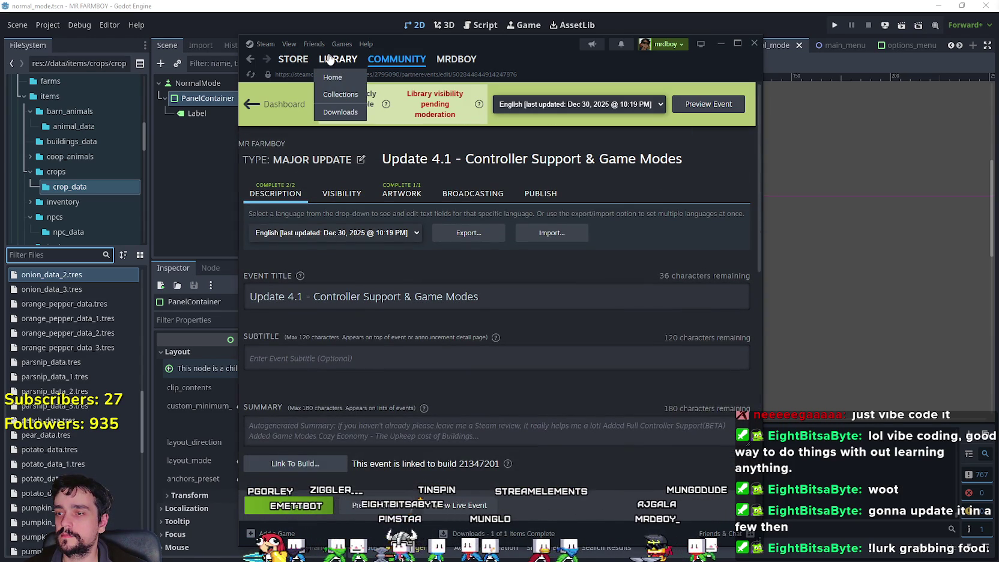
{"action": "left_click", "coordinate": [360, 84]}
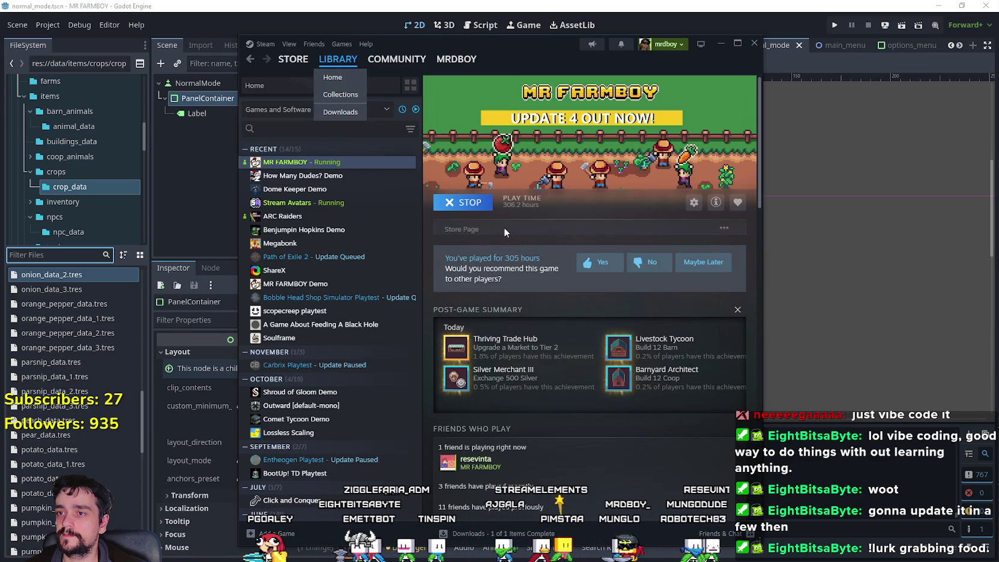
{"action": "left_click", "coordinate": [530, 231]}
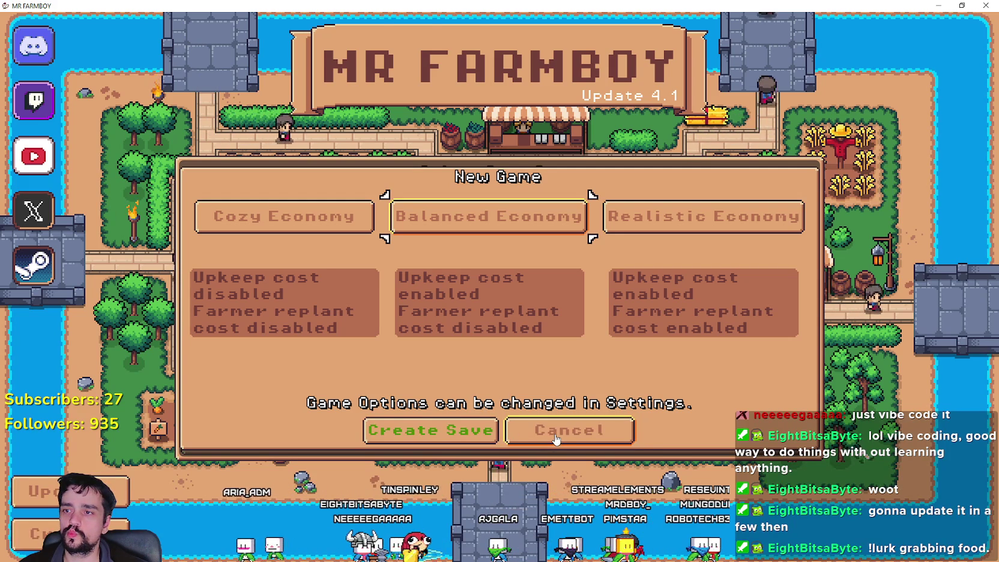
Step: Cancel the new game, close the save list, and quit the running MR FARMBOY game
{"action": "left_click", "coordinate": [555, 440]}
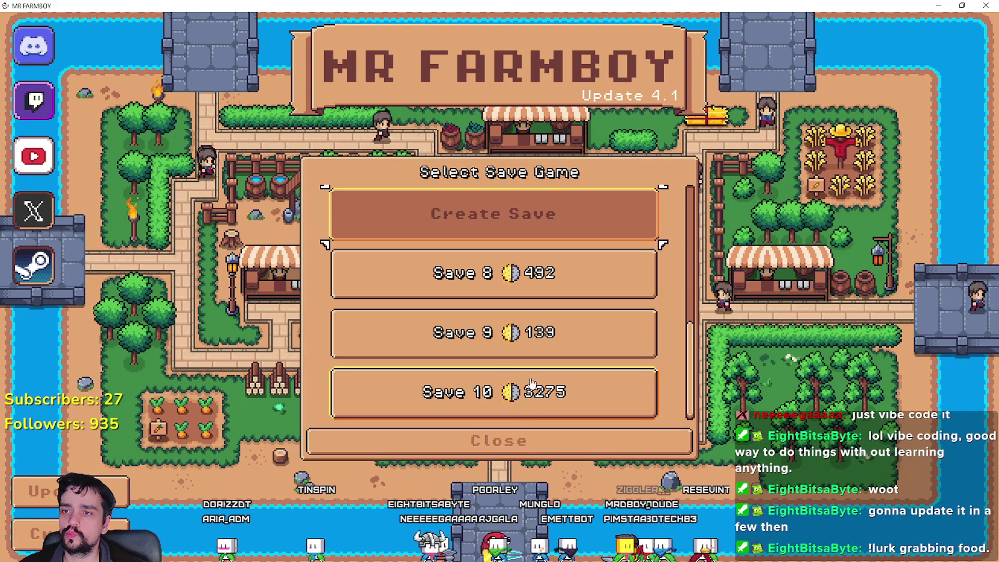
{"action": "left_click", "coordinate": [498, 440]}
{"action": "left_click", "coordinate": [528, 336]}
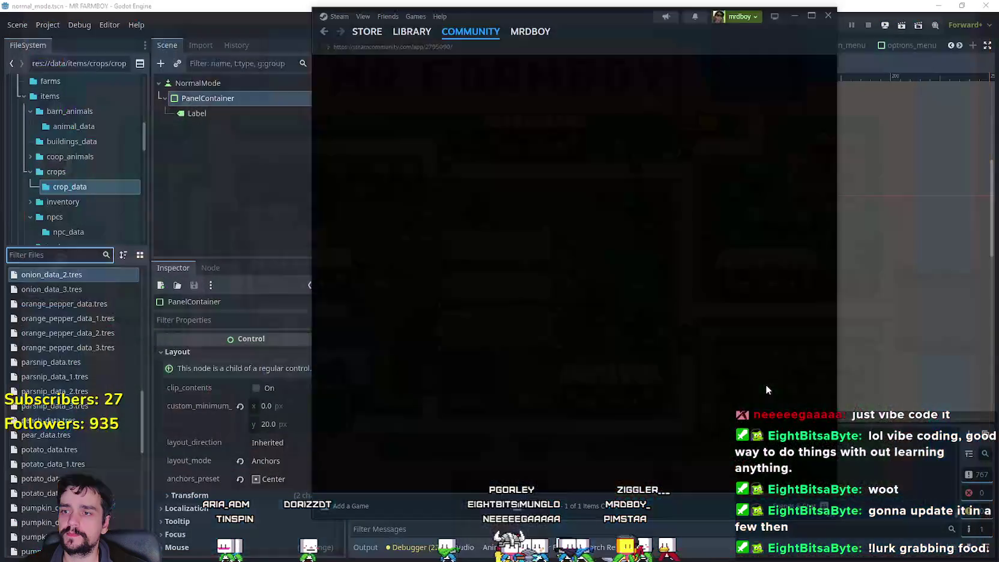
Step: Reload the community hub, glance at Discussions, and return to the hub overview
{"action": "right_click", "coordinate": [726, 297]}
{"action": "left_click", "coordinate": [757, 326]}
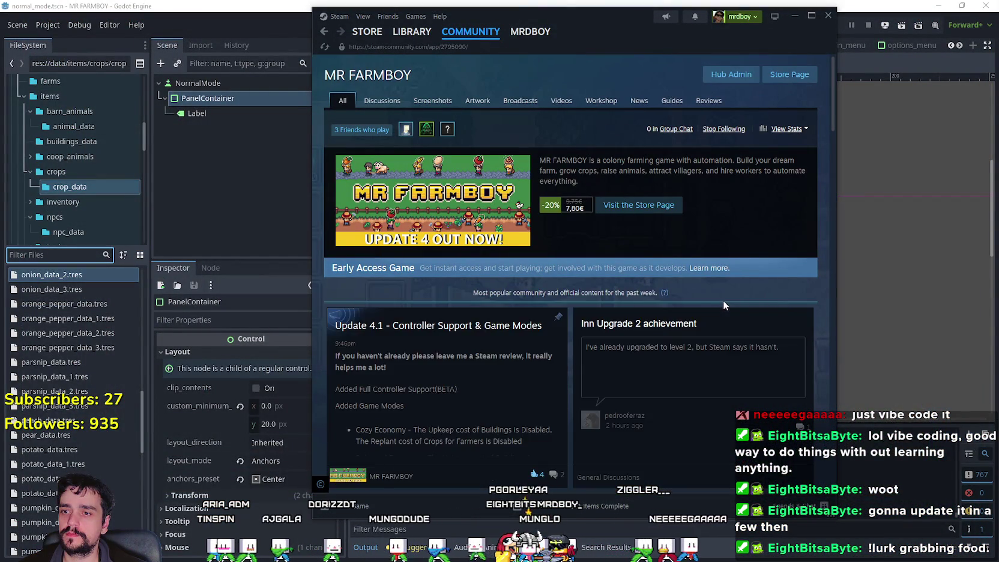
{"action": "left_click", "coordinate": [399, 104]}
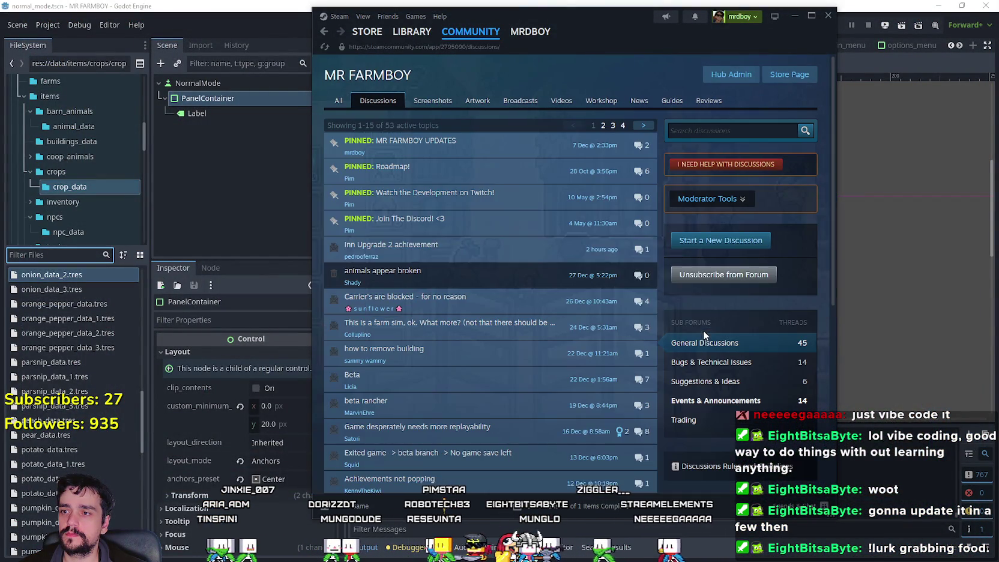
{"action": "left_click", "coordinate": [322, 31]}
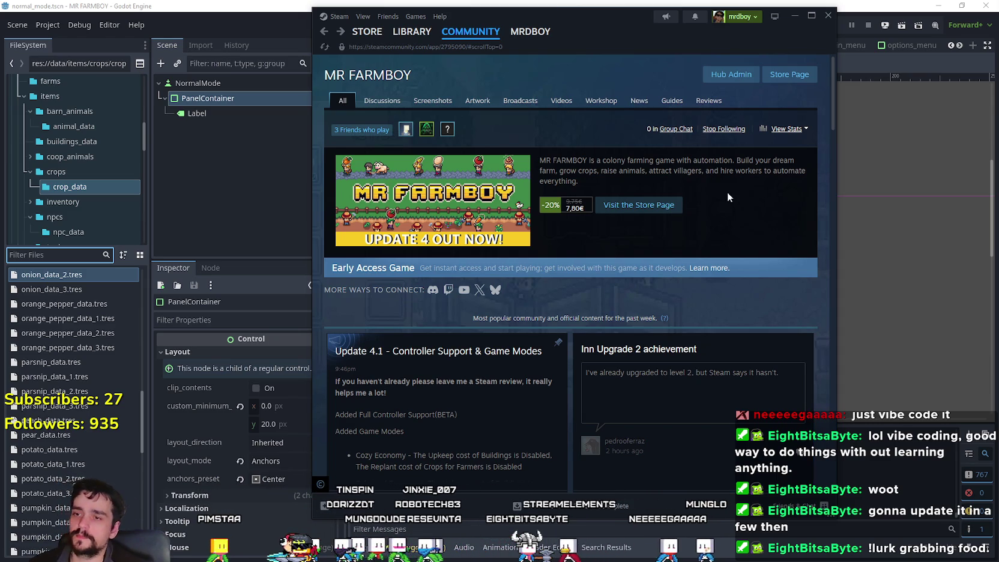
Step: View the live Update 4.1 post, then return to Library and minimize Steam
{"action": "left_click", "coordinate": [480, 396]}
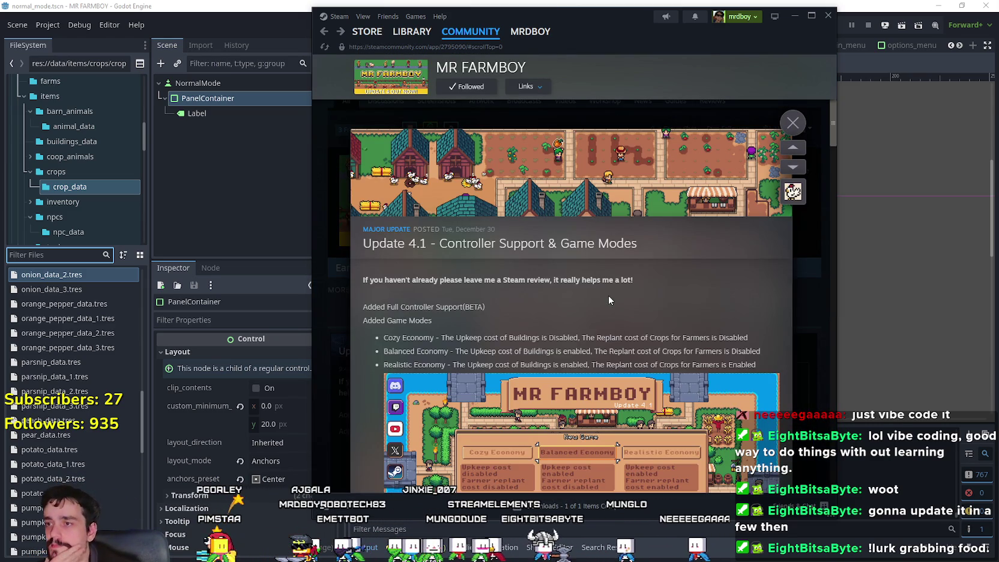
{"action": "scroll", "coordinate": [604, 267], "scroll_direction": "down", "scroll_amount": 10}
{"action": "scroll", "coordinate": [660, 252], "scroll_direction": "down", "scroll_amount": 5}
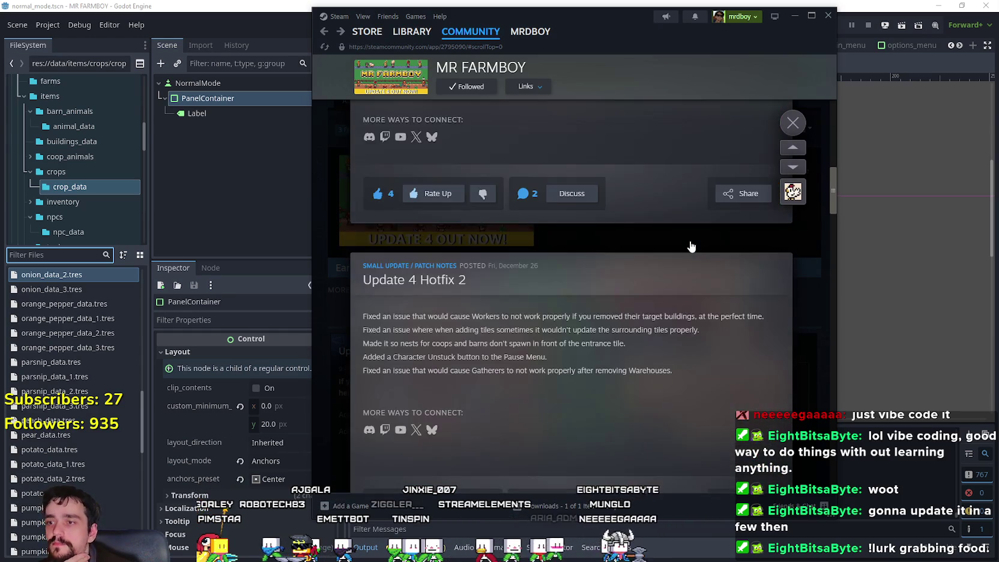
{"action": "scroll", "coordinate": [690, 240], "scroll_direction": "down", "scroll_amount": 3}
{"action": "left_click", "coordinate": [783, 129]}
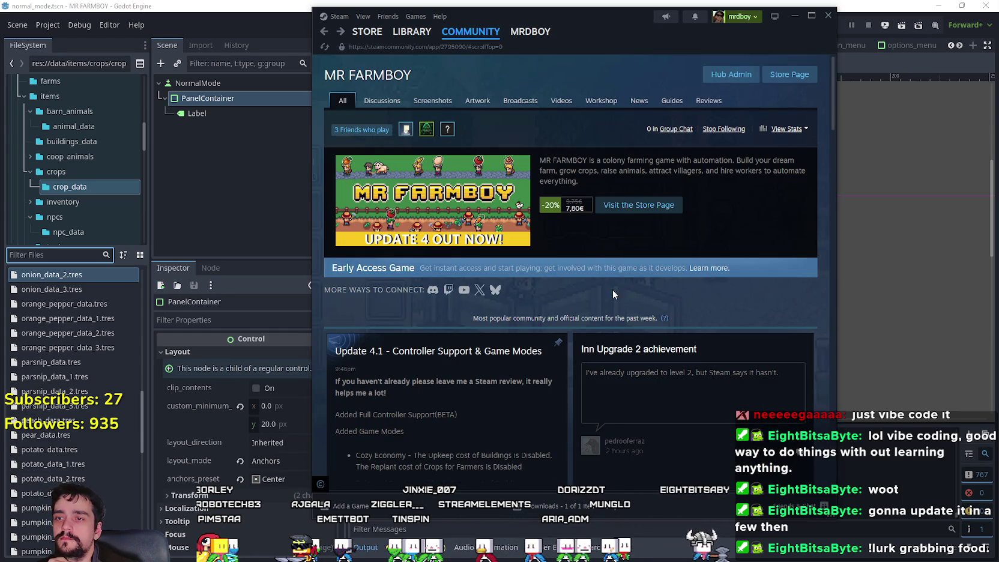
{"action": "left_click", "coordinate": [410, 34]}
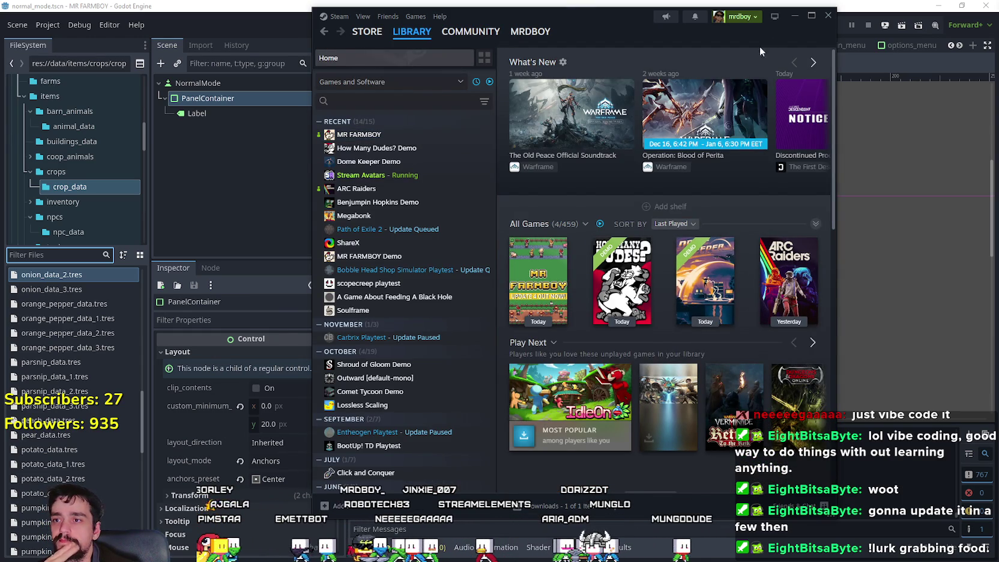
{"action": "left_click", "coordinate": [791, 23]}
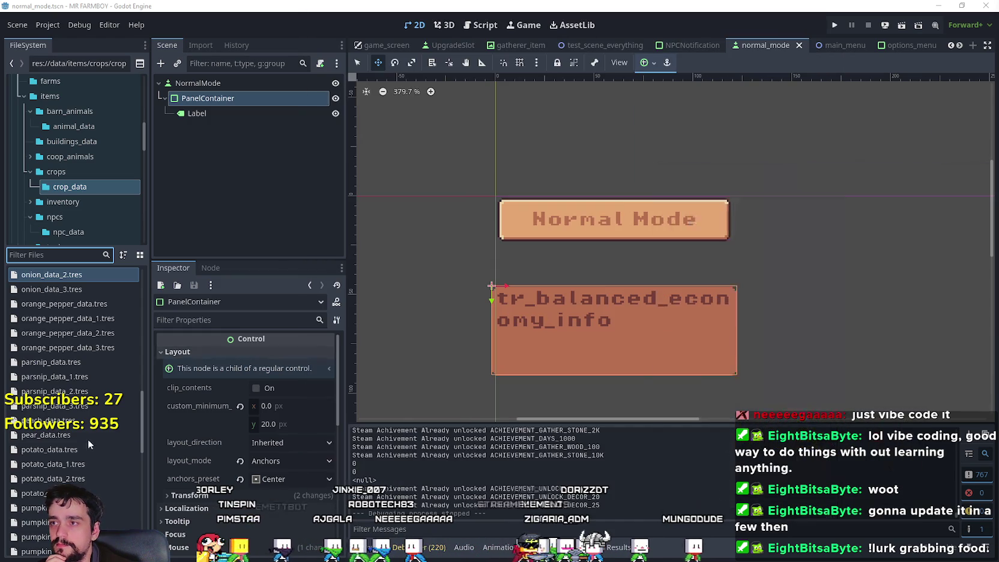
Step: Close the Gatherer card screenshot without saving and run the MR FARMBOY project in Godot
{"action": "left_click", "coordinate": [387, 528]}
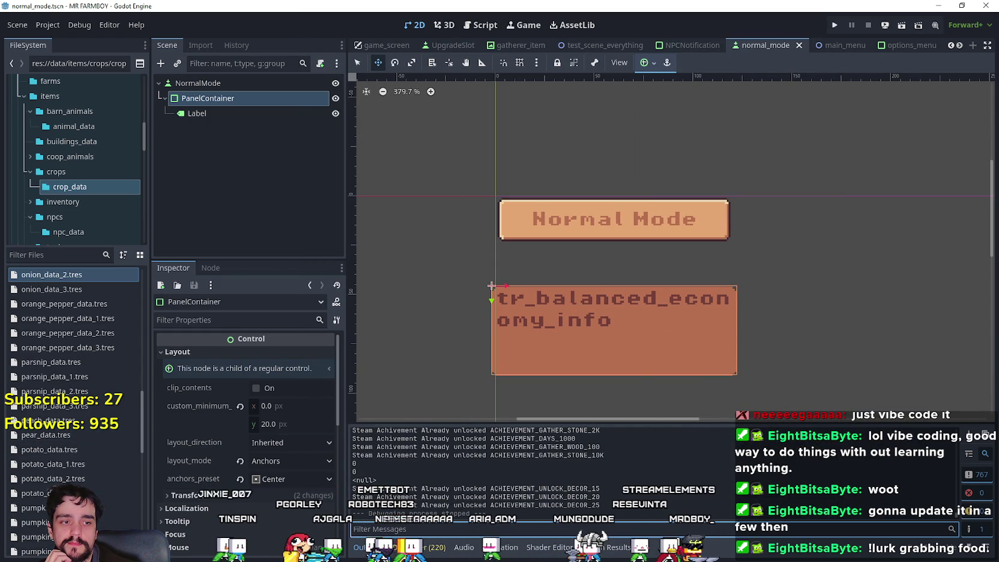
{"action": "key", "text": "alt+Tab"}
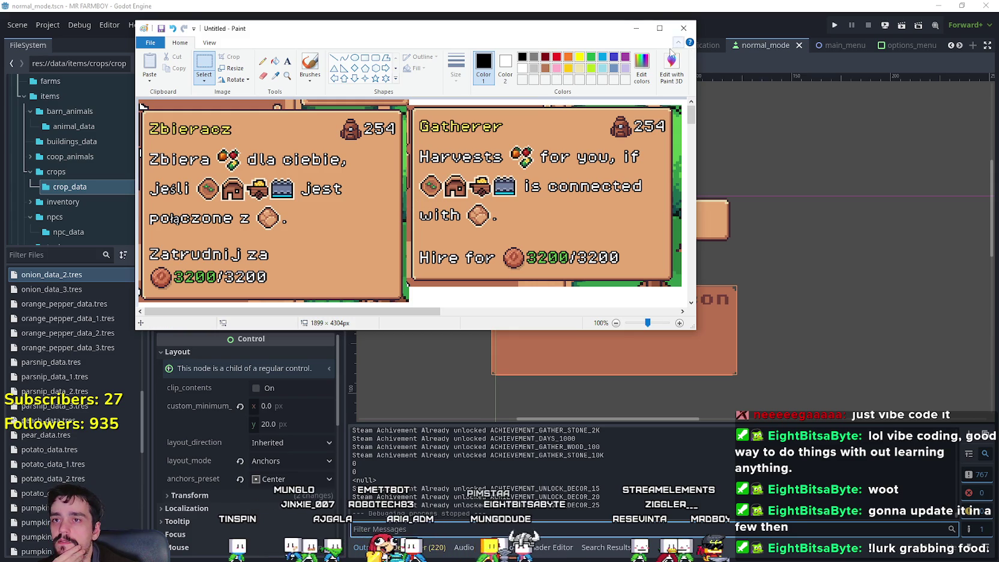
{"action": "left_click", "coordinate": [678, 30]}
{"action": "left_click", "coordinate": [436, 181]}
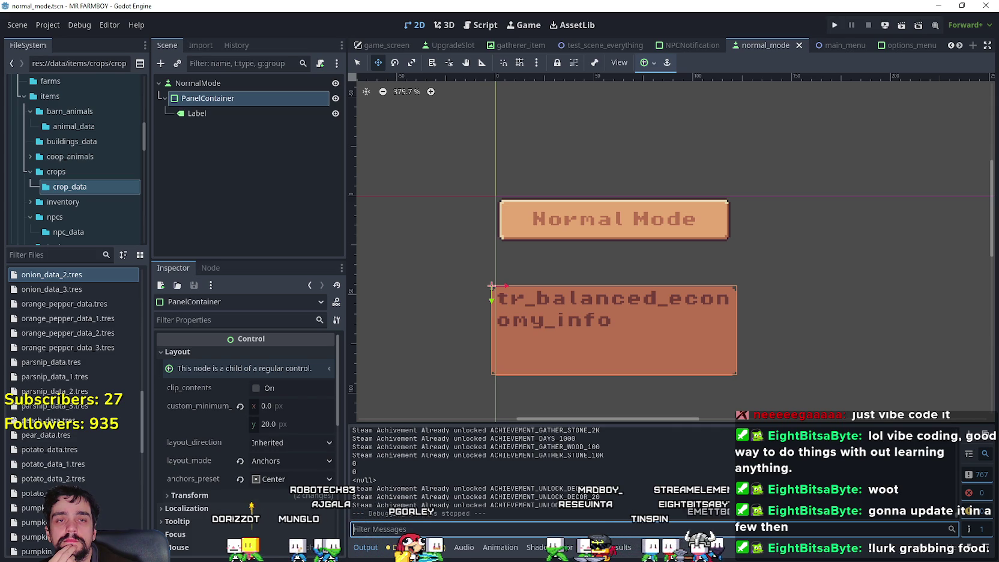
{"action": "left_click", "coordinate": [834, 26]}
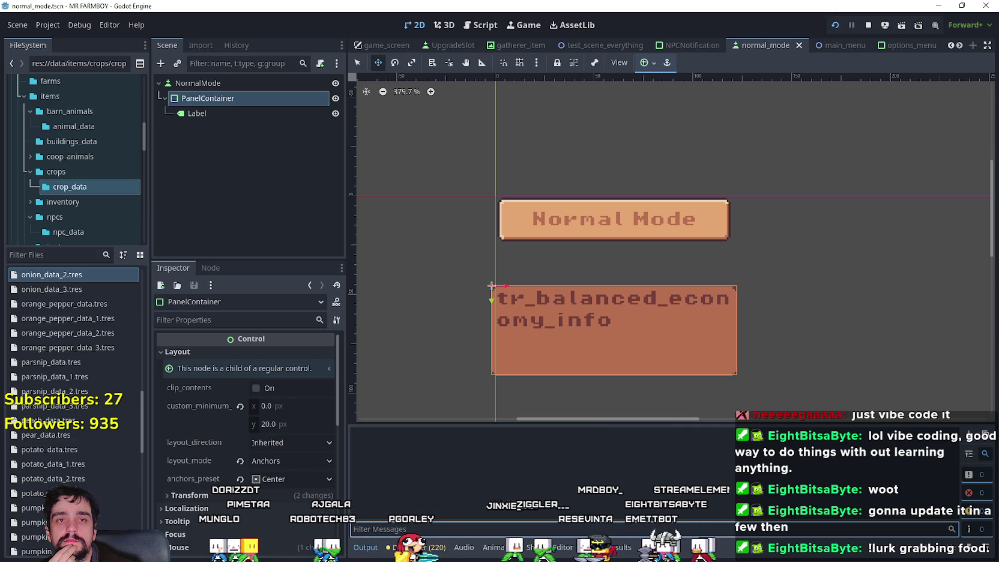